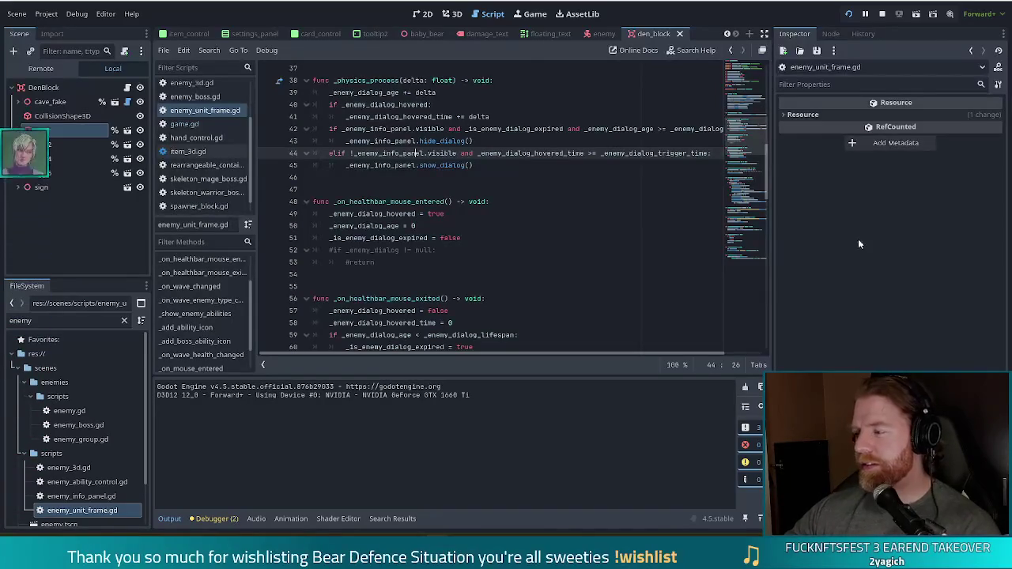
Review the show_dialog call, the dialog age reset, and the wave signal handlers in the script.
click(516, 163)
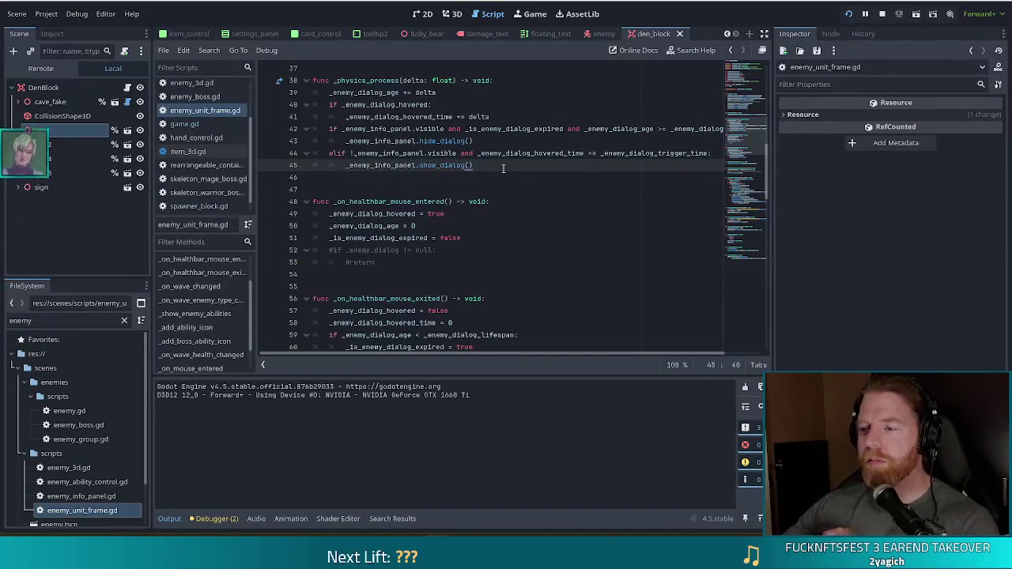
scroll(478, 212, up, 10)
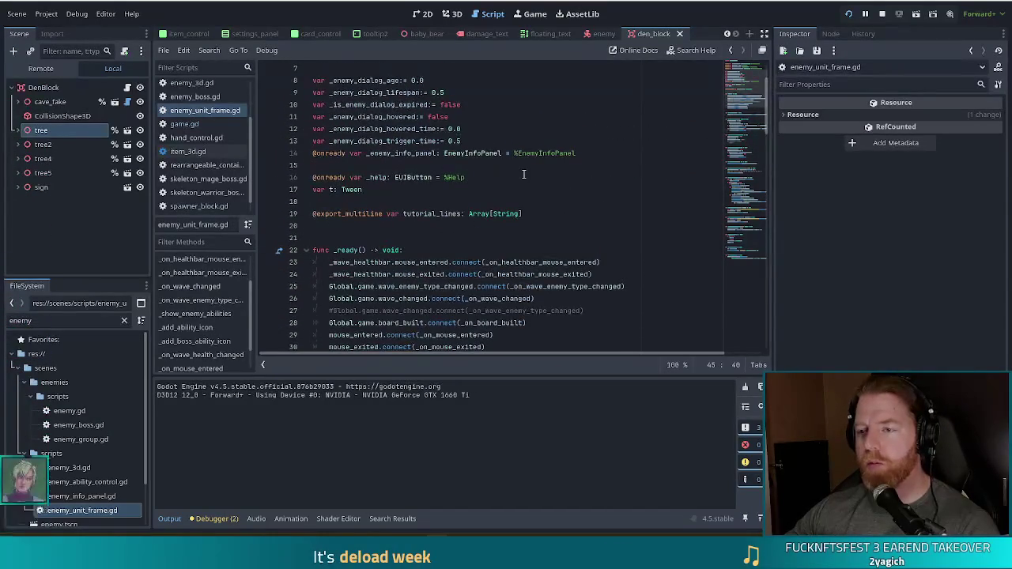
scroll(520, 181, down, 11)
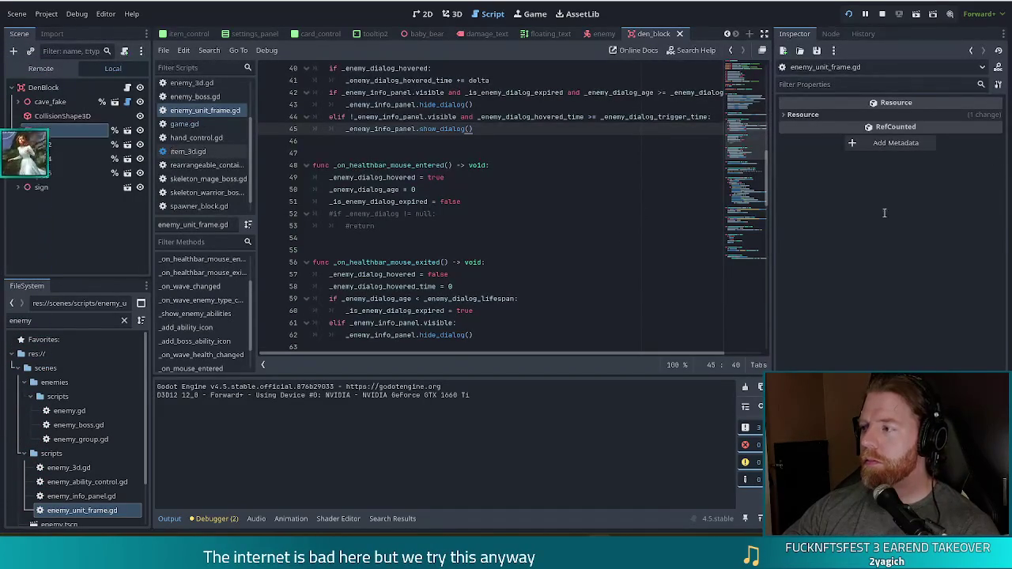
click(451, 190)
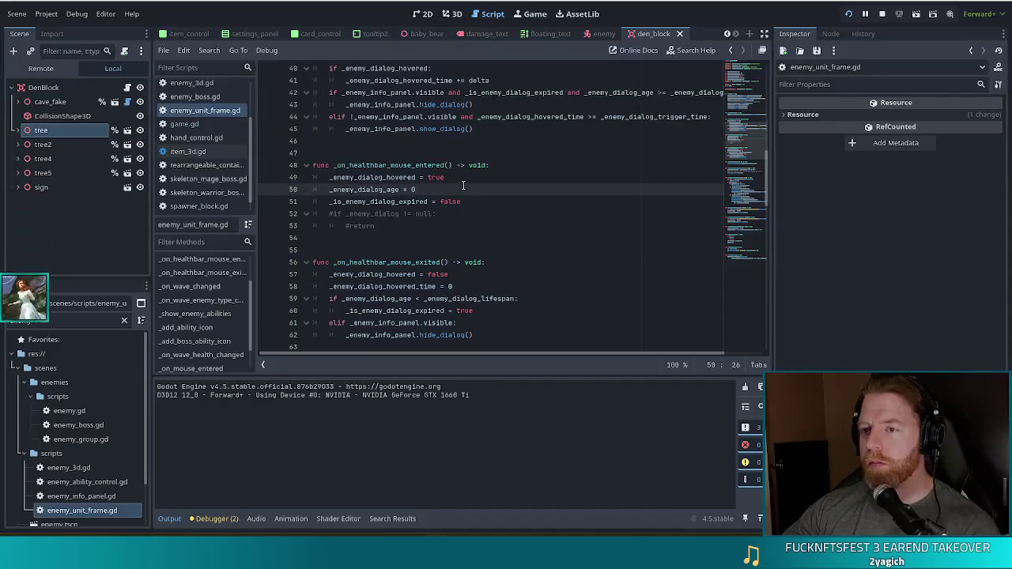
scroll(467, 178, up, 8)
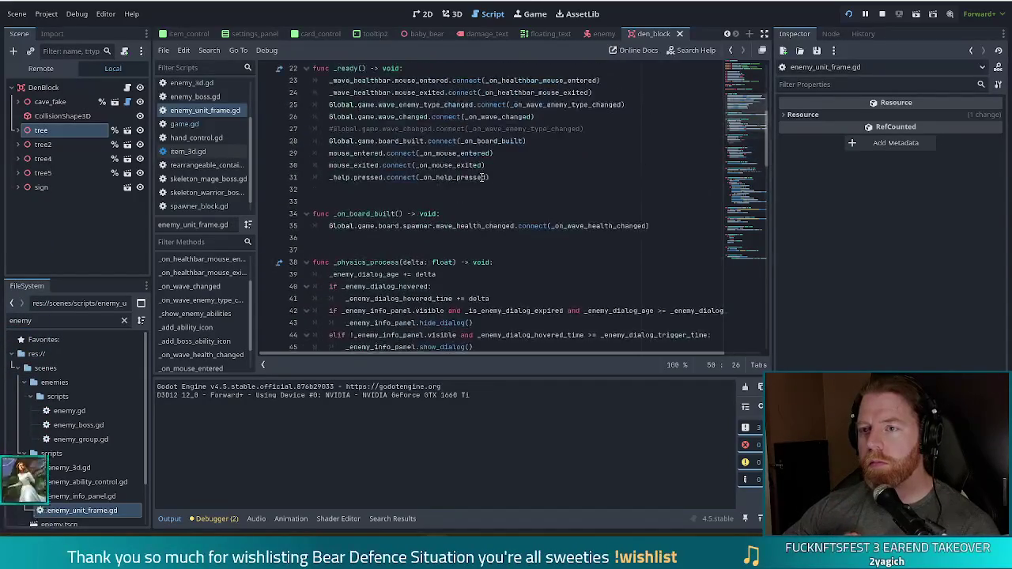
click(433, 213)
scroll(553, 174, down, 2)
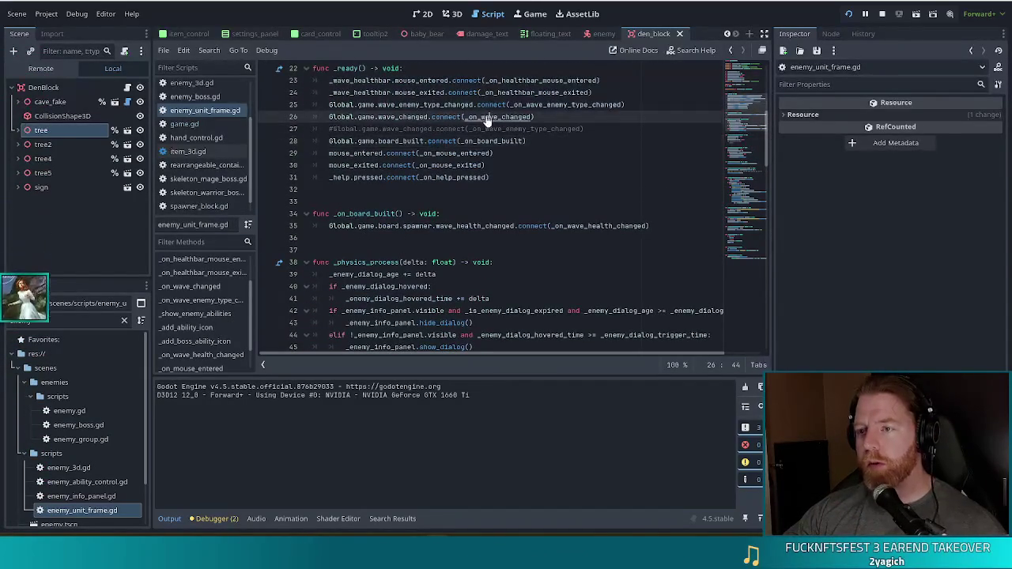
ctrl+click(507, 117)
click(600, 215)
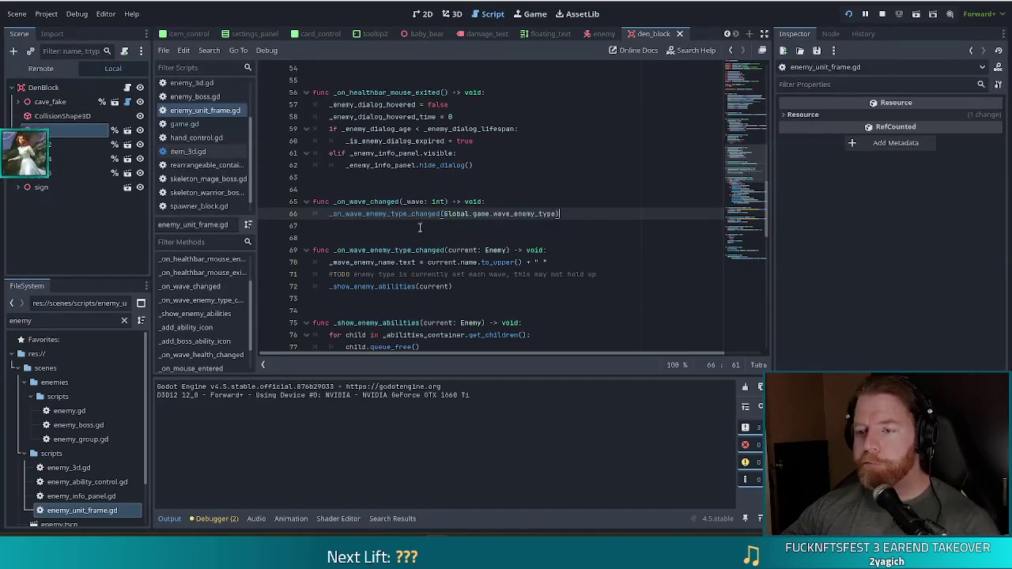
scroll(752, 160, up, 4)
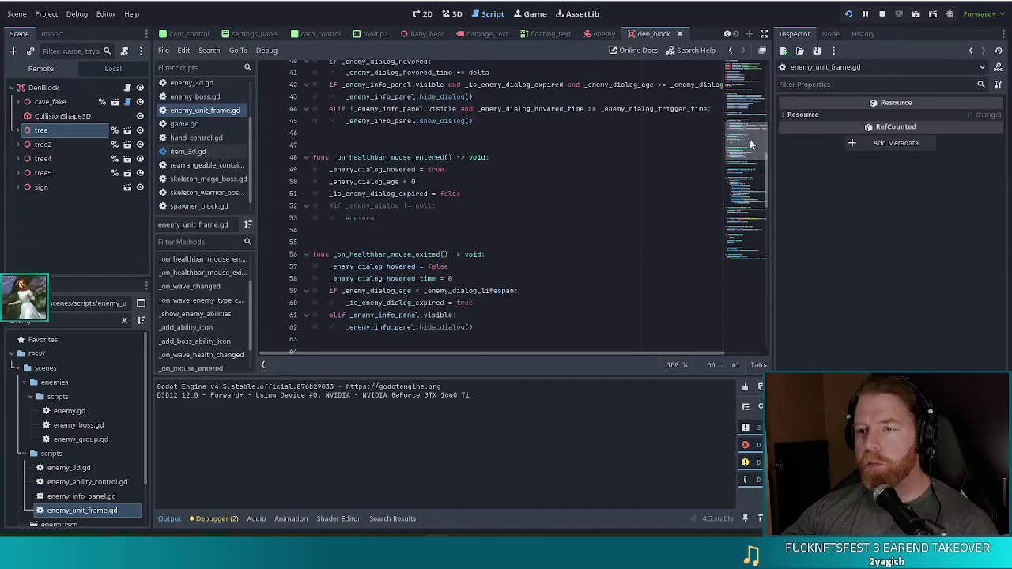
mouse_move(750, 142)
mouse_down()
mouse_move(752, 86)
mouse_move(744, 181)
mouse_move(744, 111)
mouse_up()
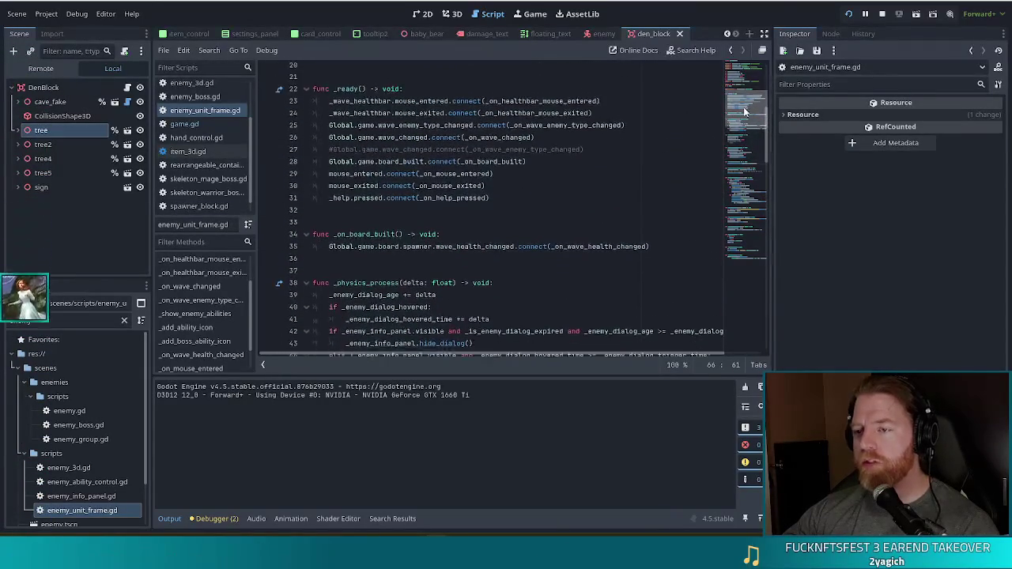
Inspect the wave_health_changed, mouse_entered, mouse_exited and _help connections in _ready.
click(615, 247)
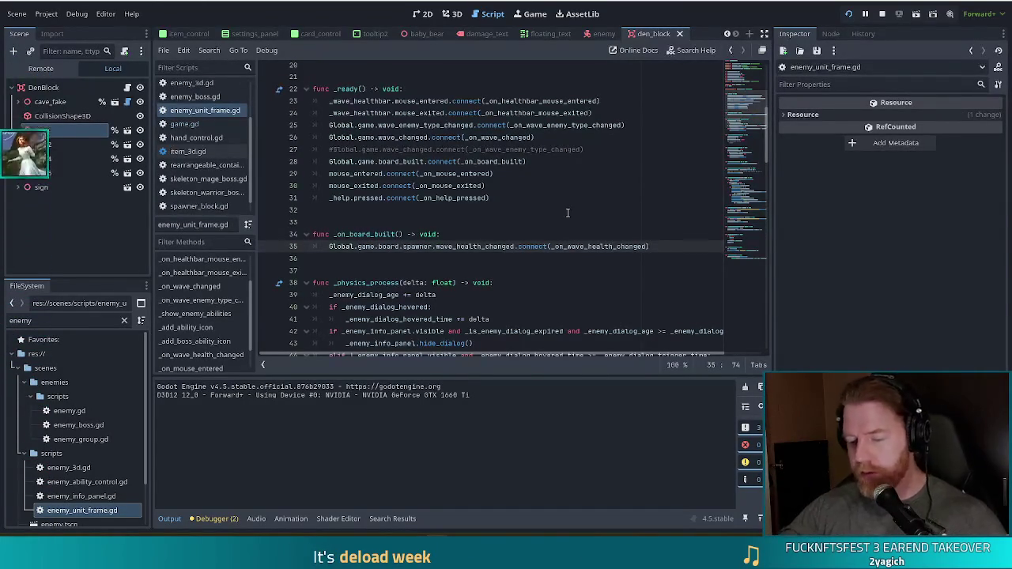
key(End)
click(502, 173)
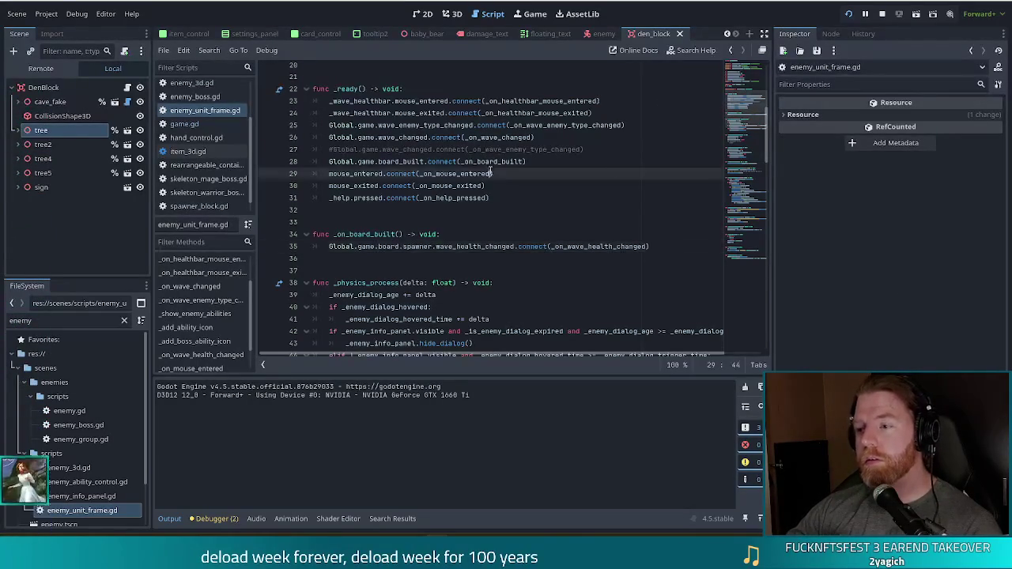
click(539, 188)
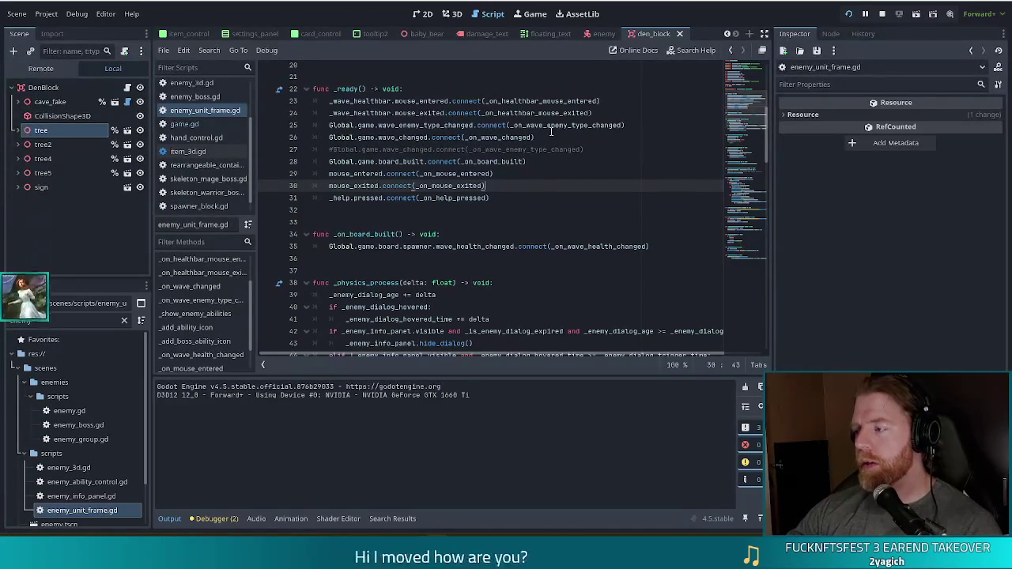
mouse_move(537, 113)
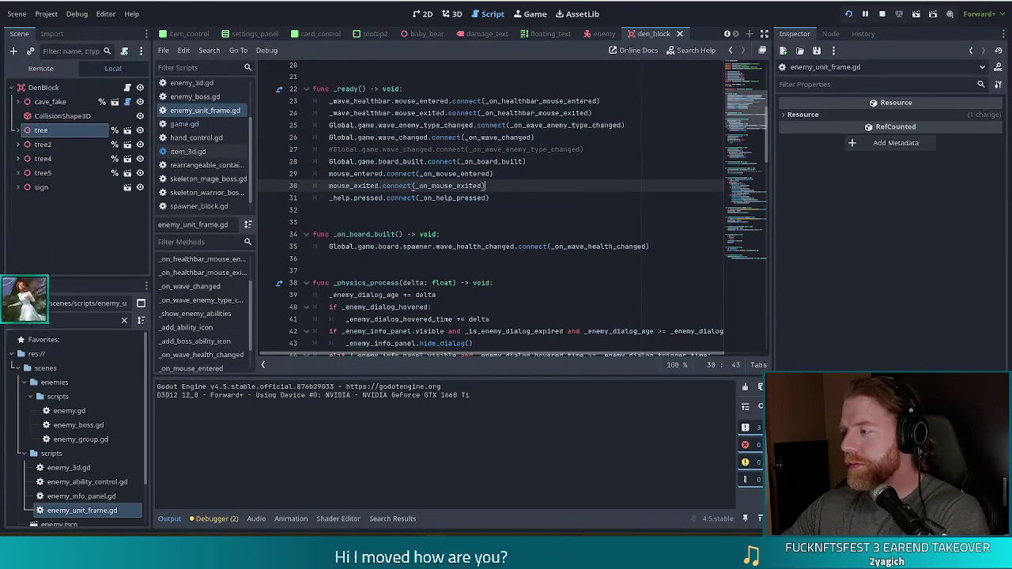
click(502, 197)
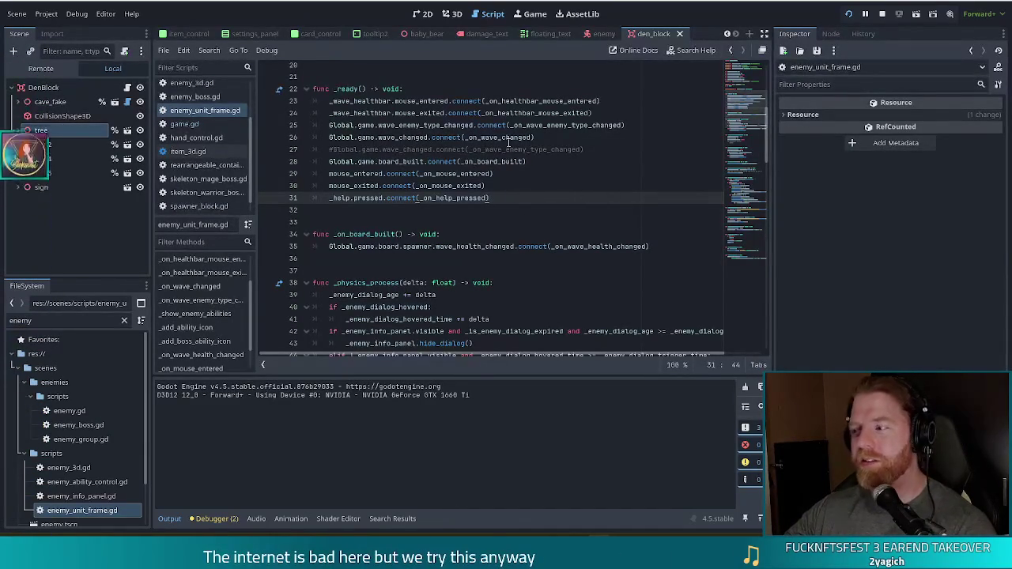
mouse_move(509, 143)
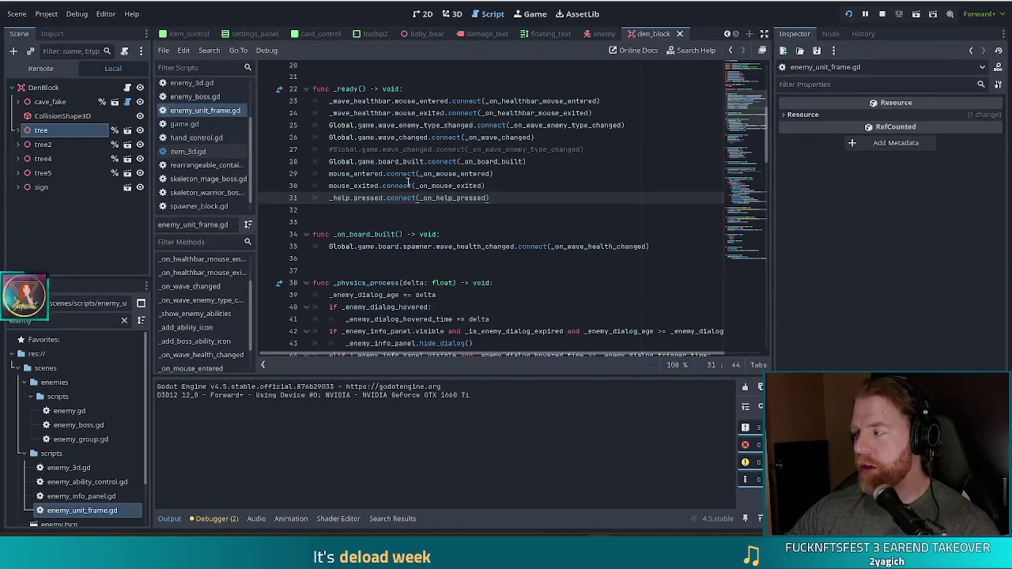
mouse_move(404, 185)
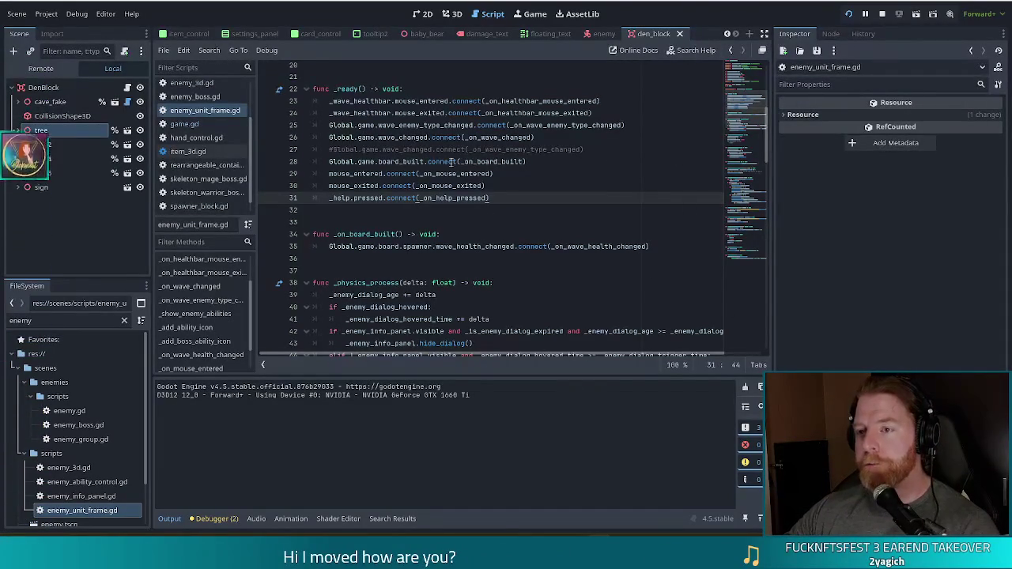
Restart the game with the current scripts, maximize its window, and start a new game.
click(524, 175)
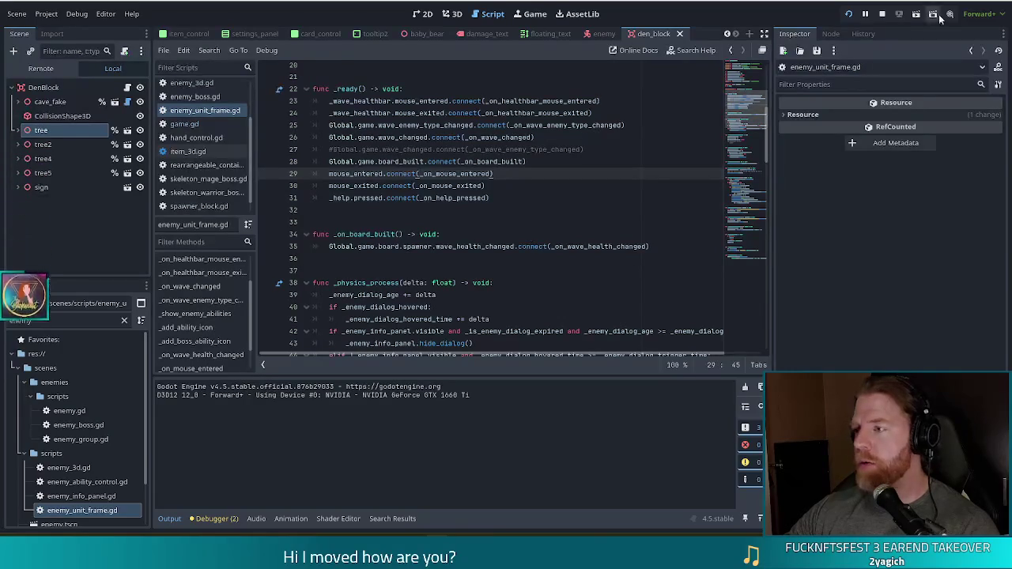
click(849, 13)
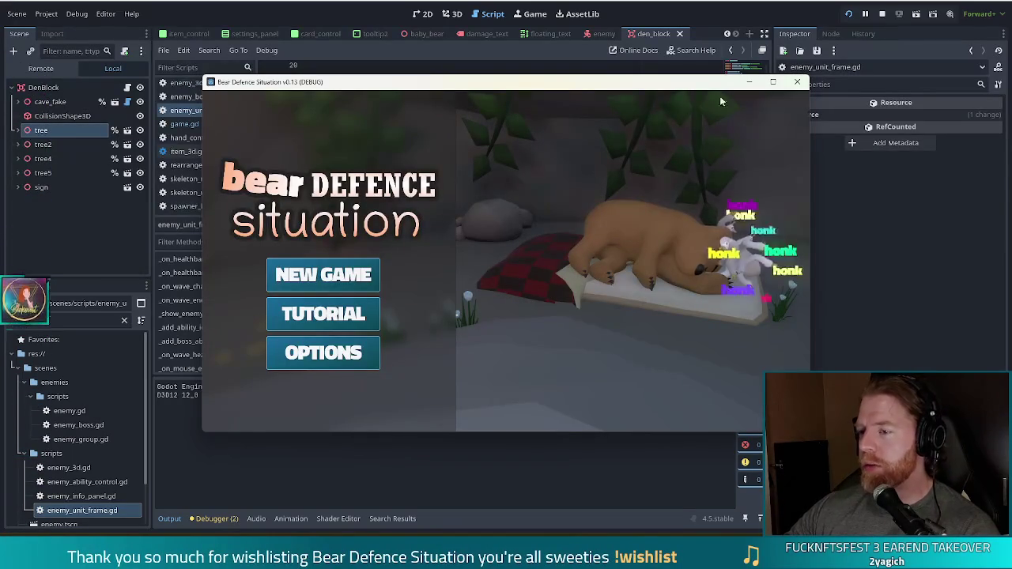
click(775, 84)
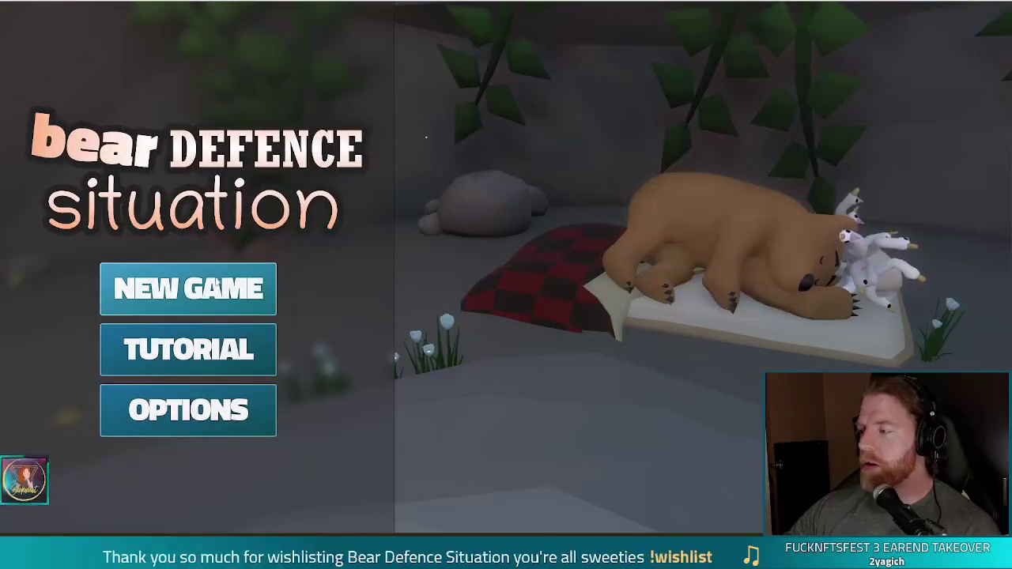
click(213, 291)
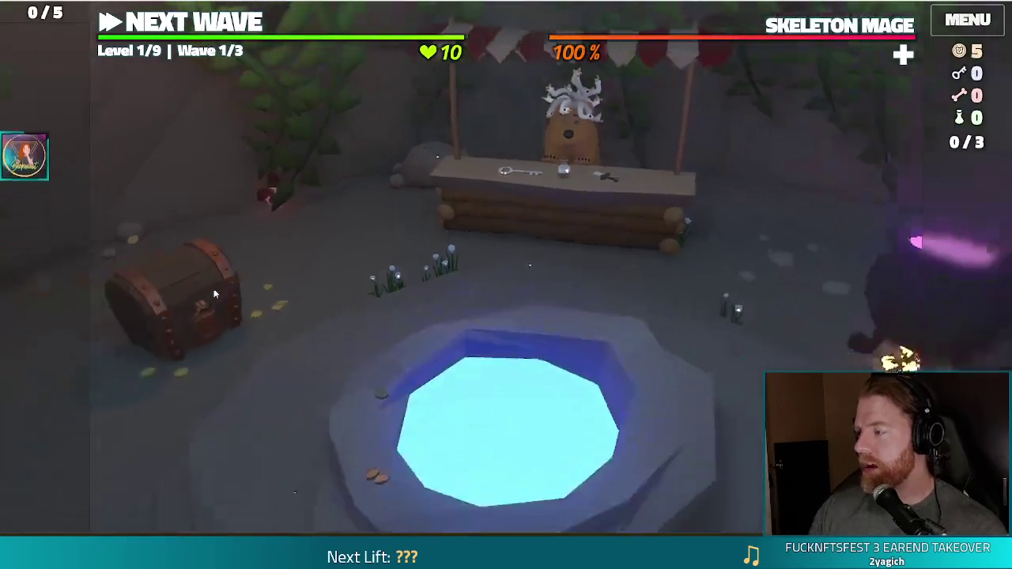
Visit the shop, poke the shopkeeper, pick the Key item, then return to the battlefield.
click(531, 188)
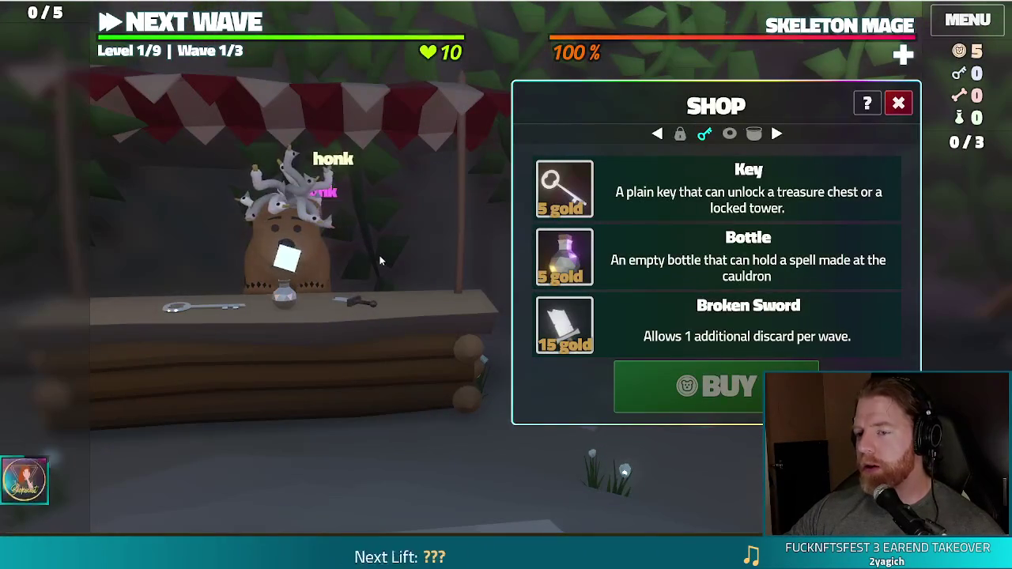
click(288, 243)
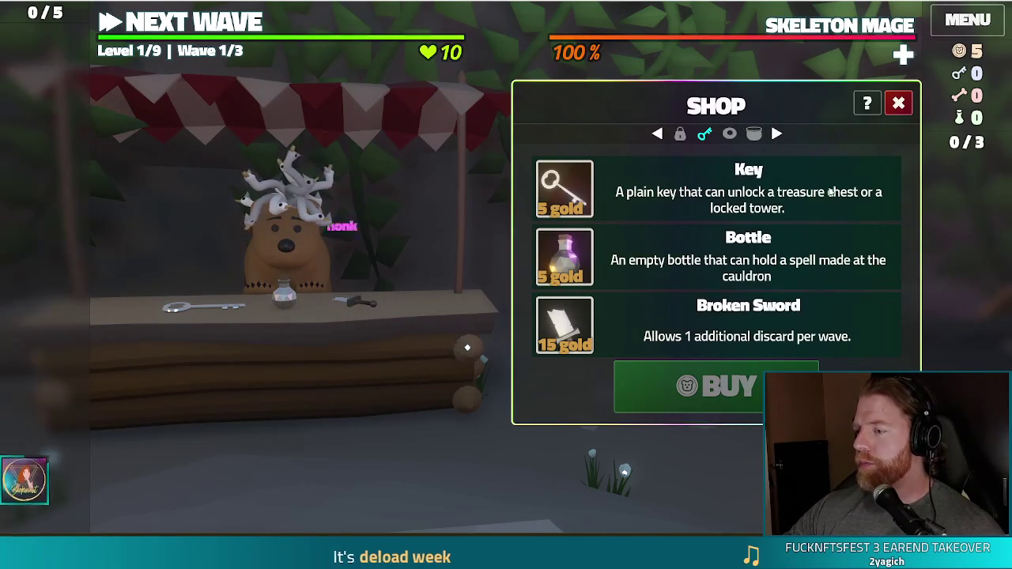
click(696, 193)
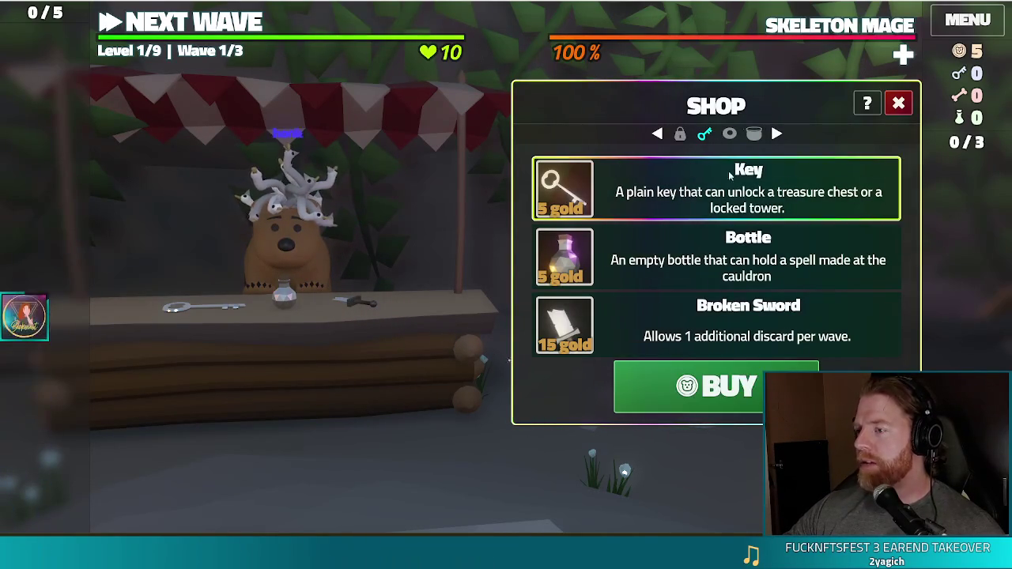
click(900, 104)
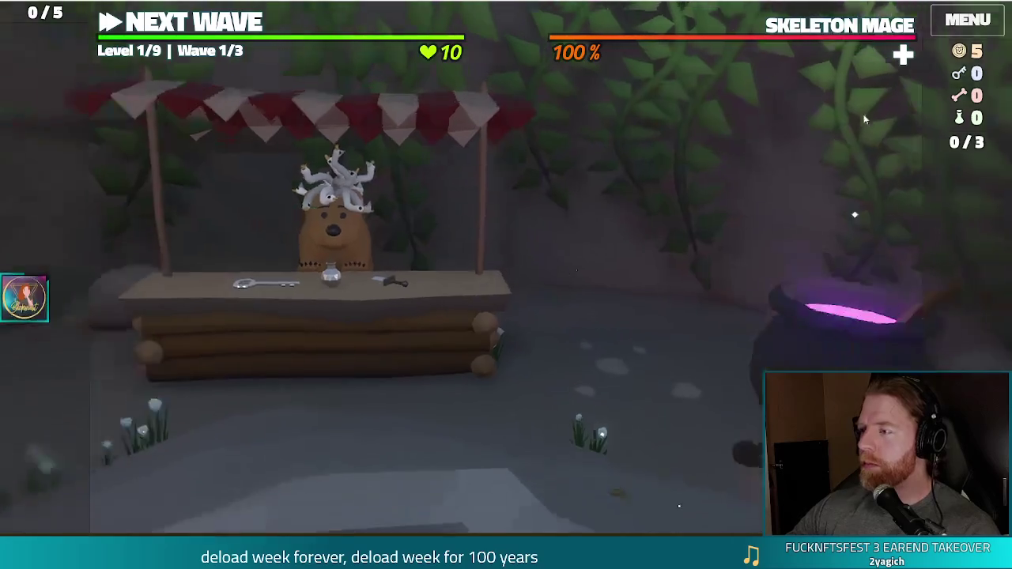
mouse_move(857, 28)
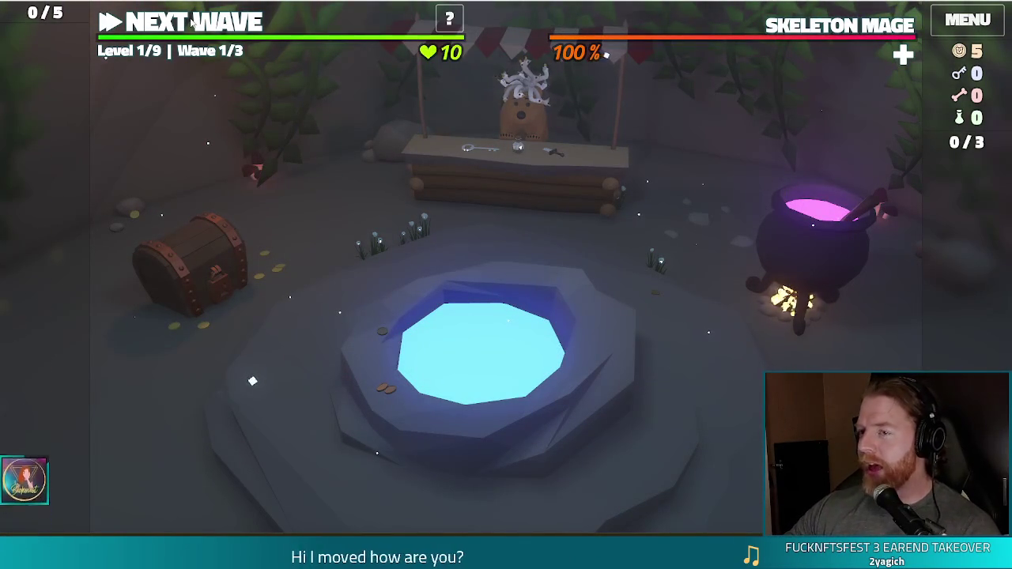
click(192, 22)
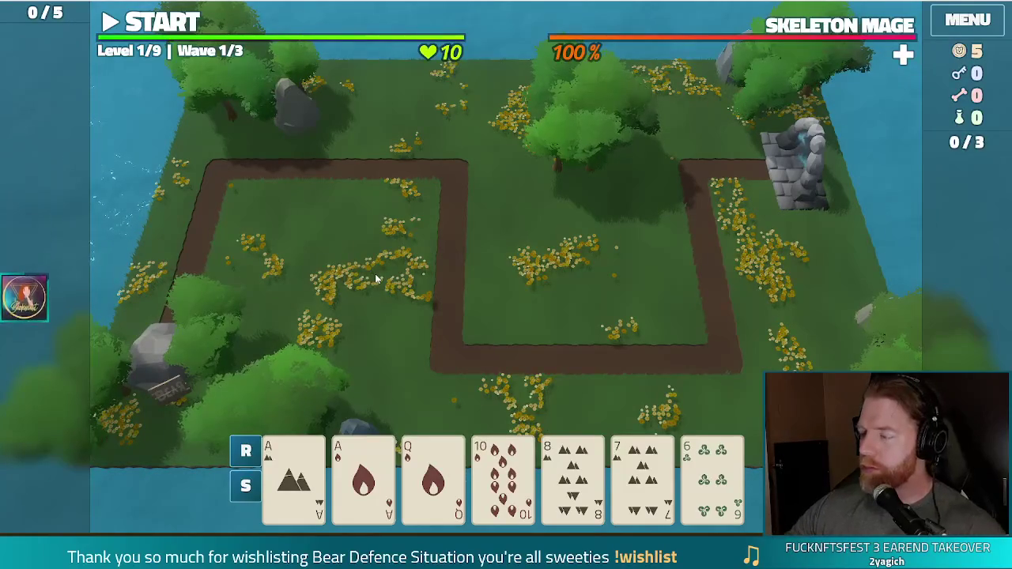
Swap the 8, 7 and 6 for new cards, then select Two Pair of Aces and Queens.
click(576, 474)
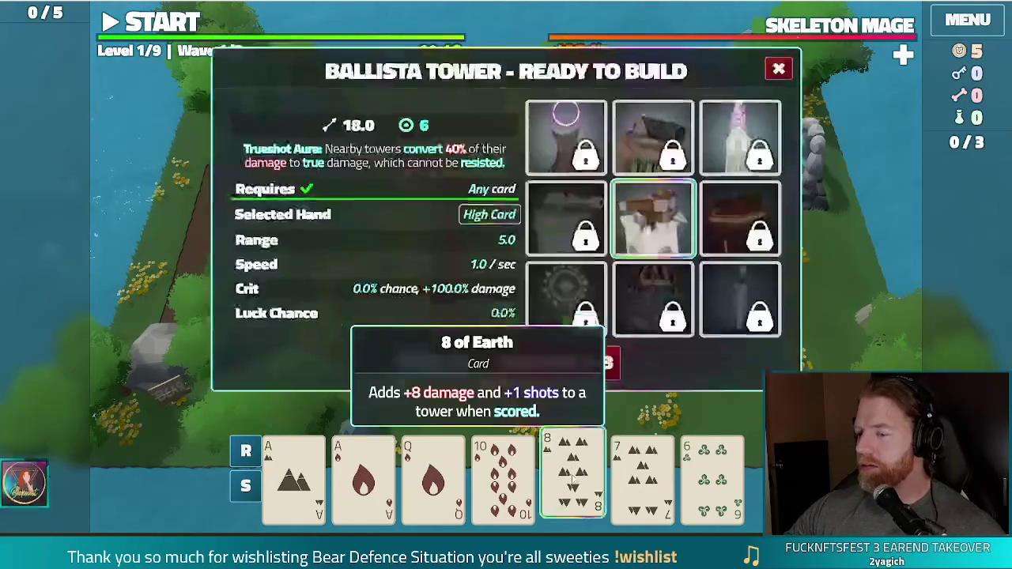
click(643, 475)
click(712, 474)
click(554, 375)
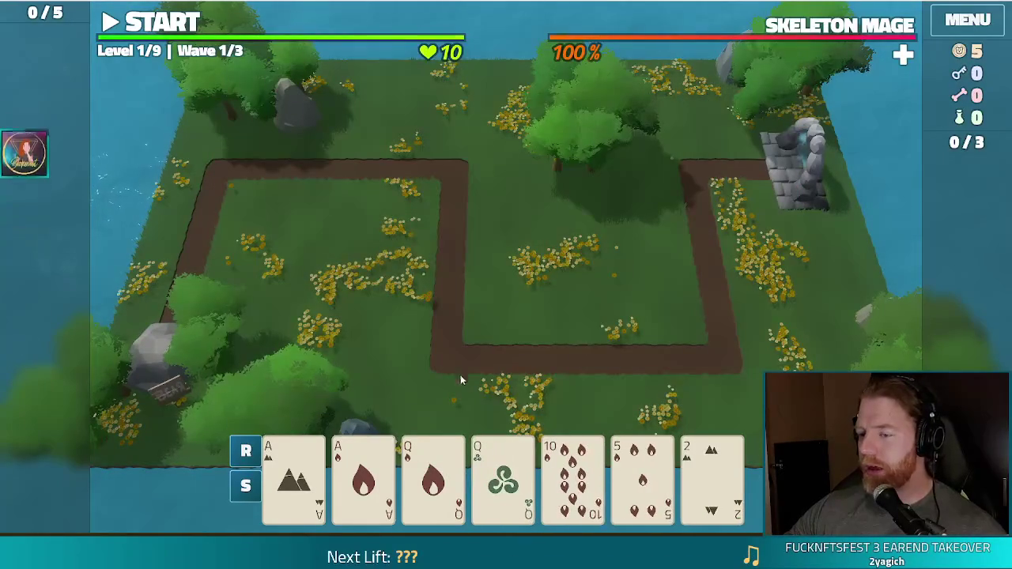
click(293, 474)
click(364, 474)
click(434, 475)
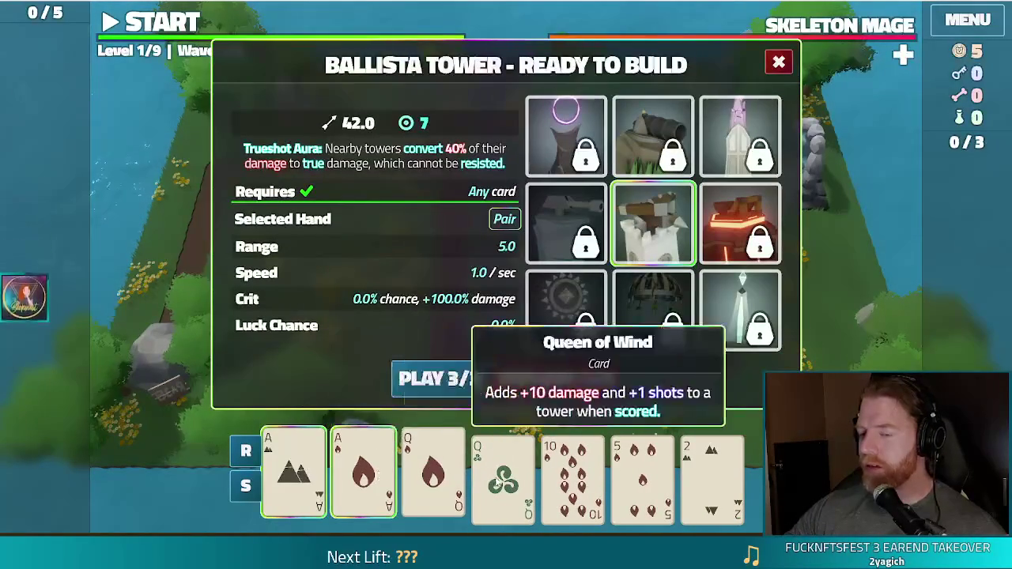
click(503, 474)
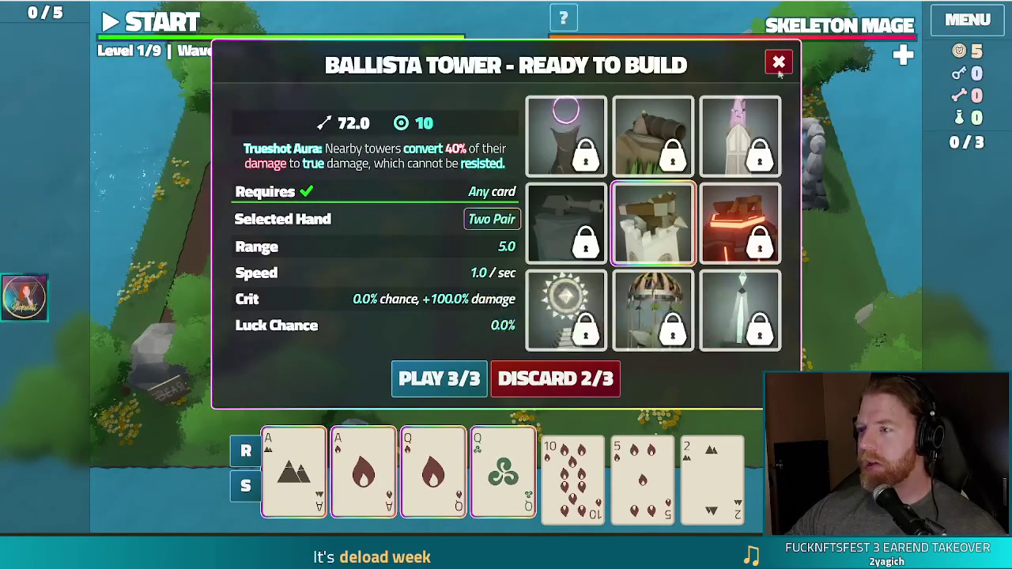
Run the unlock command in the console and place a Two Pair Lightning tower inside the path loop.
key(grave)
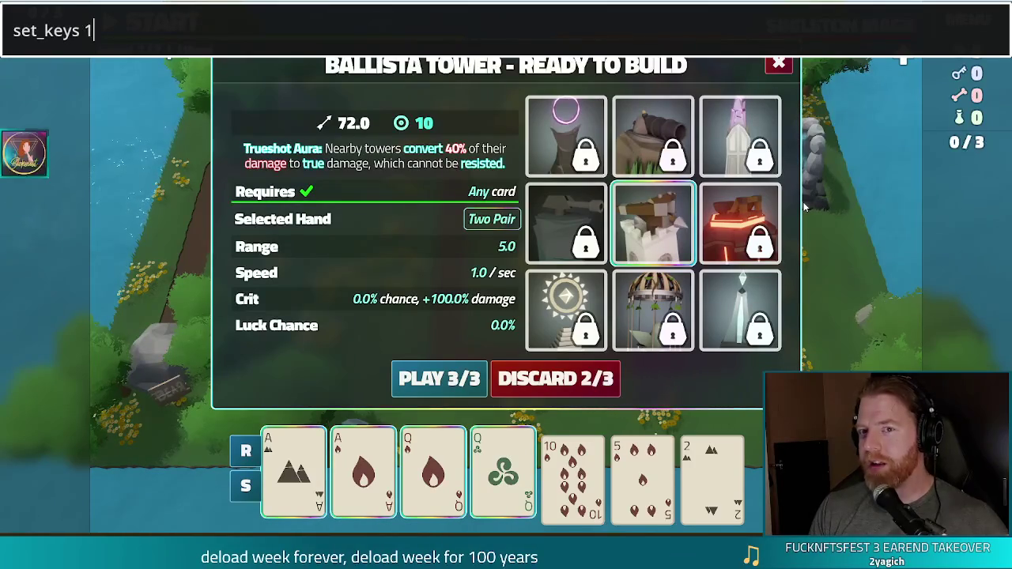
key(Return)
click(757, 332)
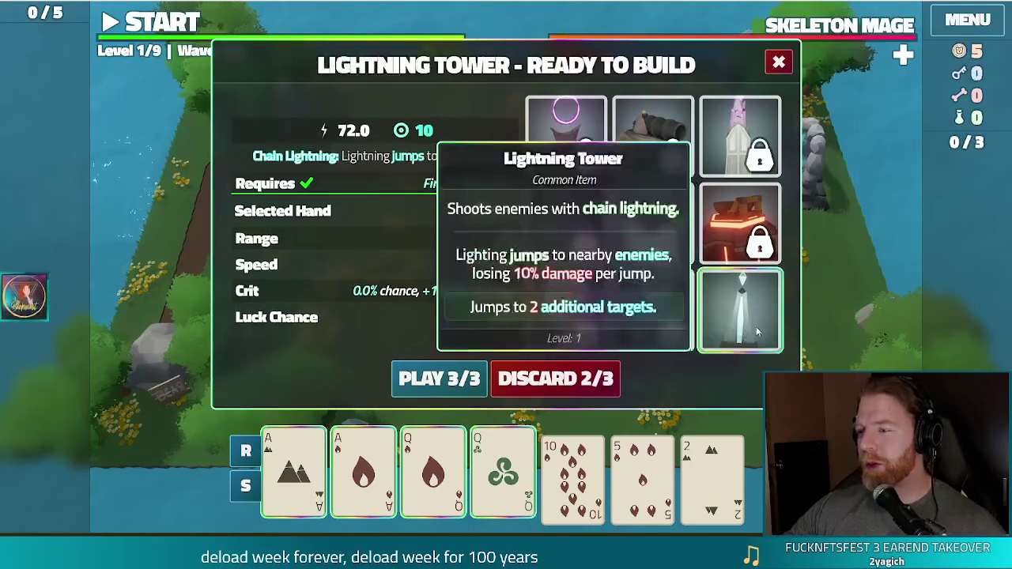
click(459, 380)
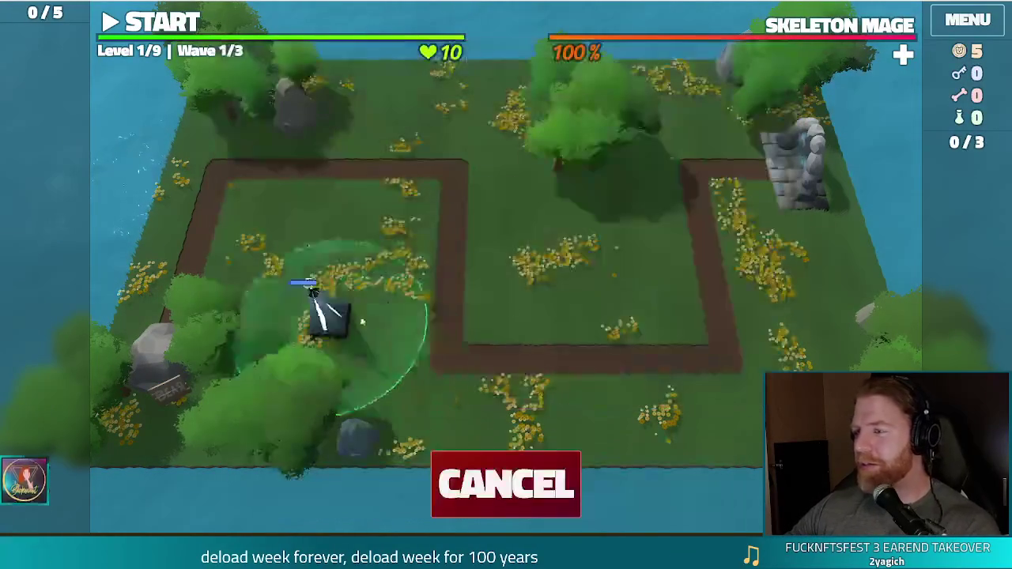
click(641, 281)
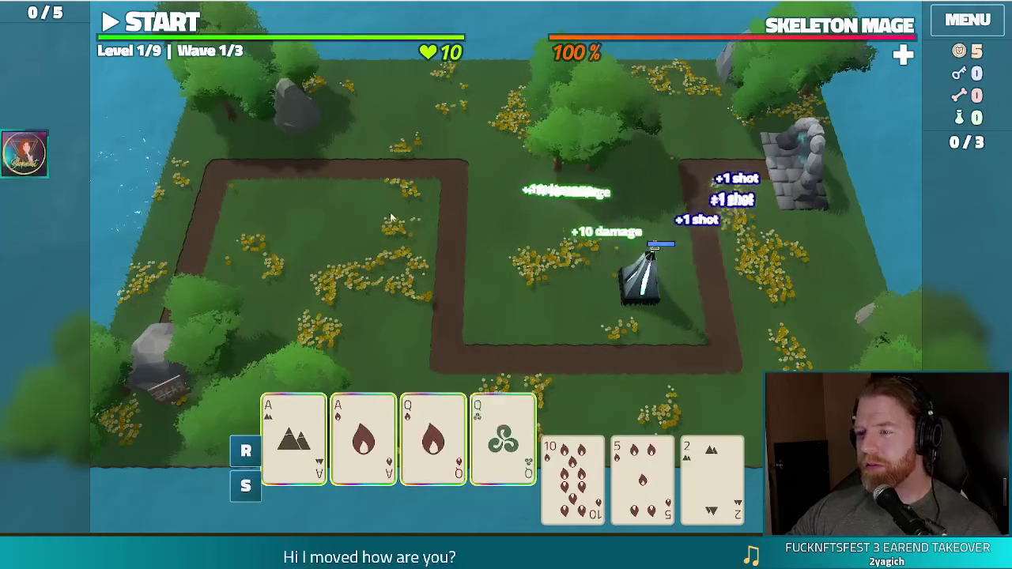
Discard the 3 of Wind and 4 of Earth, then build a Pair of fives as a second Lightning tower.
click(643, 474)
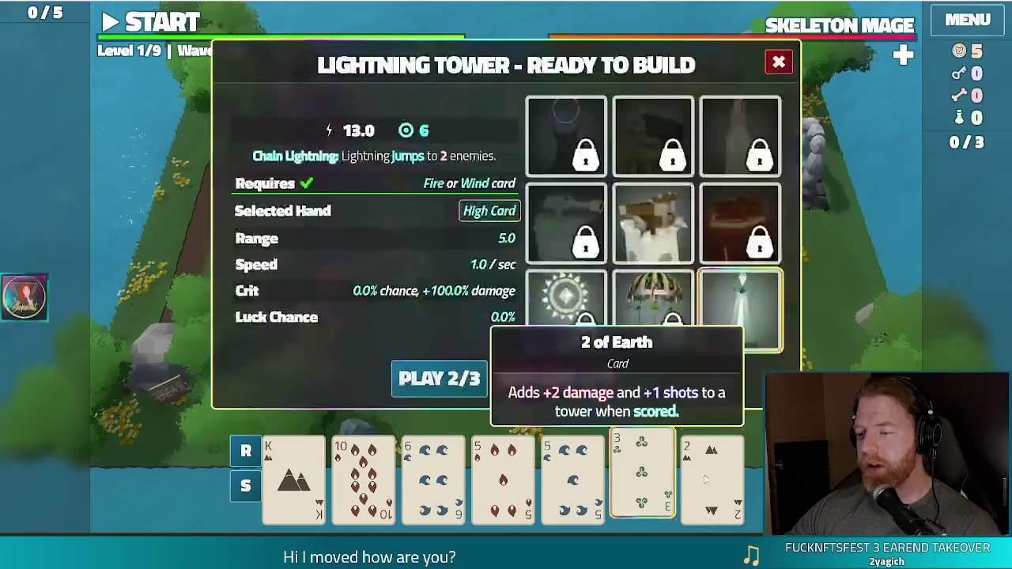
click(570, 378)
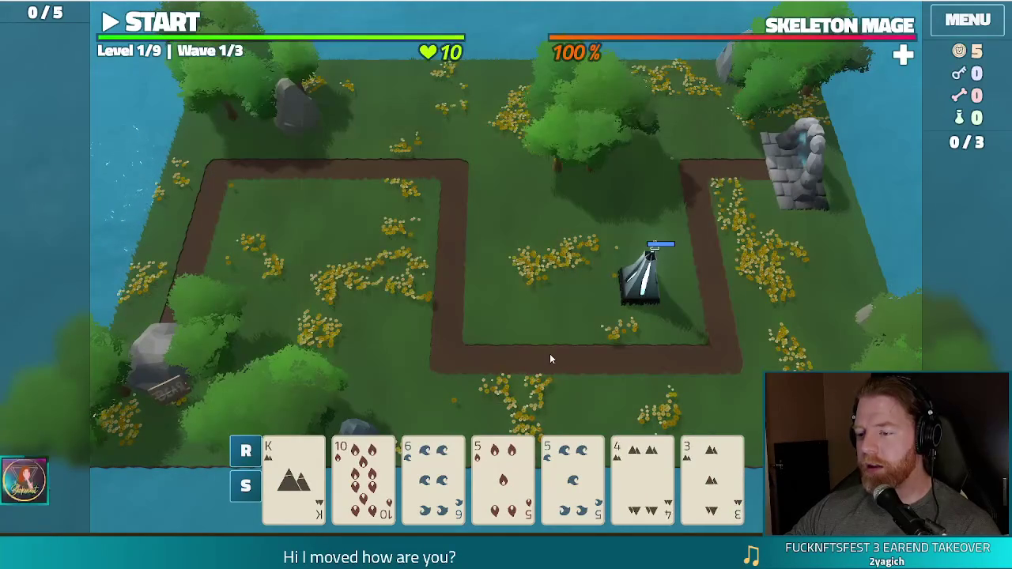
click(643, 474)
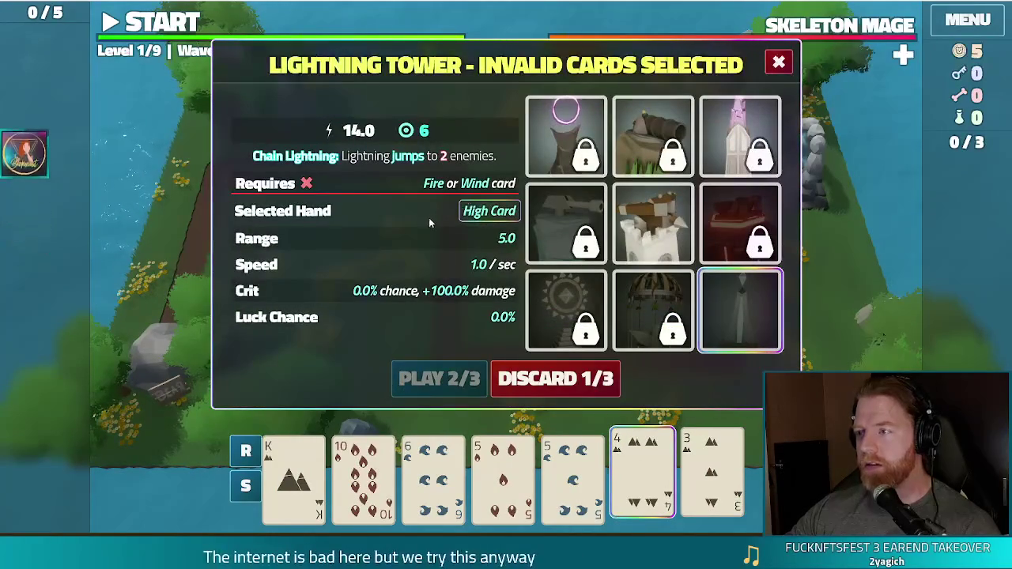
click(556, 379)
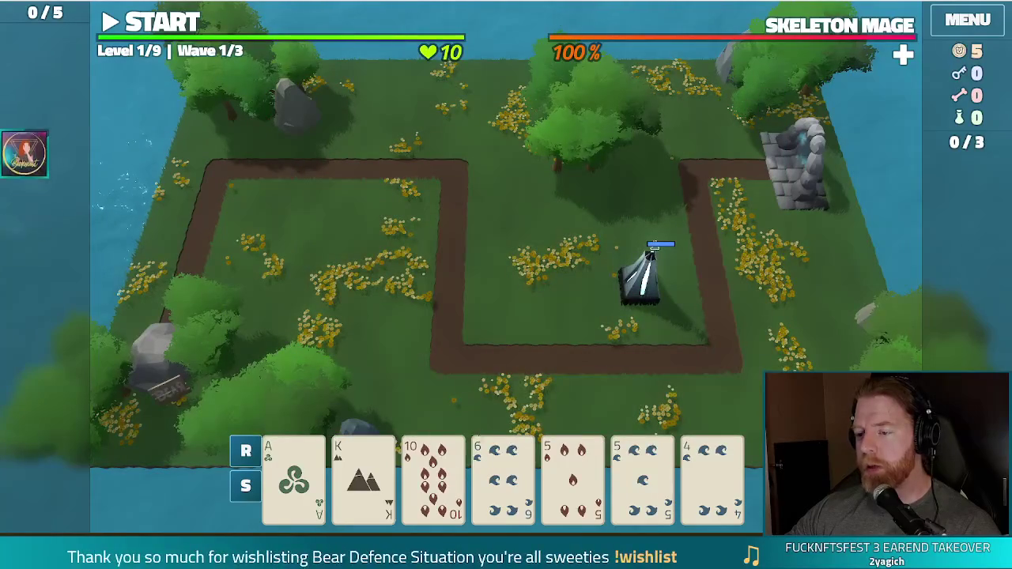
click(503, 478)
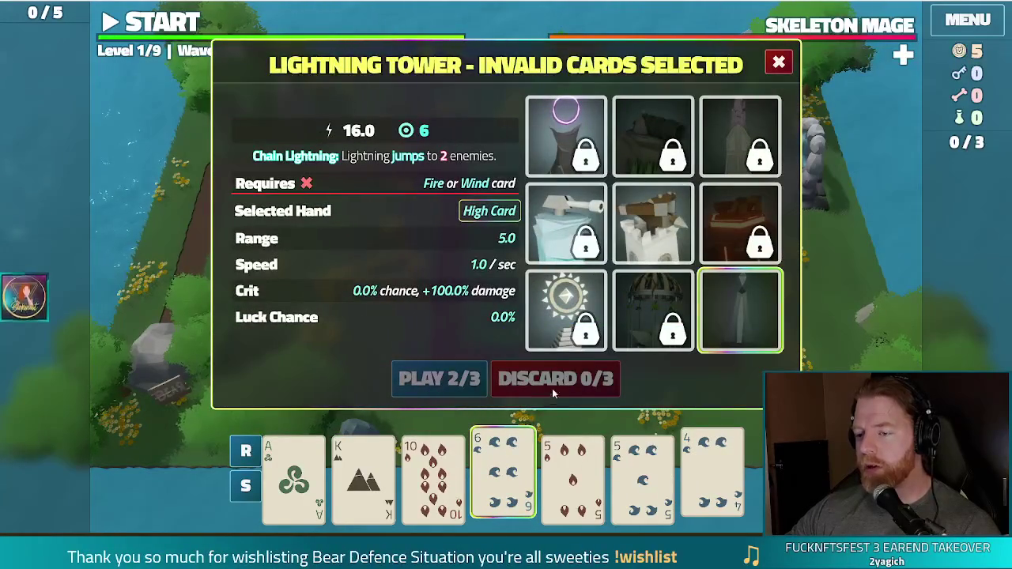
click(503, 475)
click(572, 475)
click(642, 475)
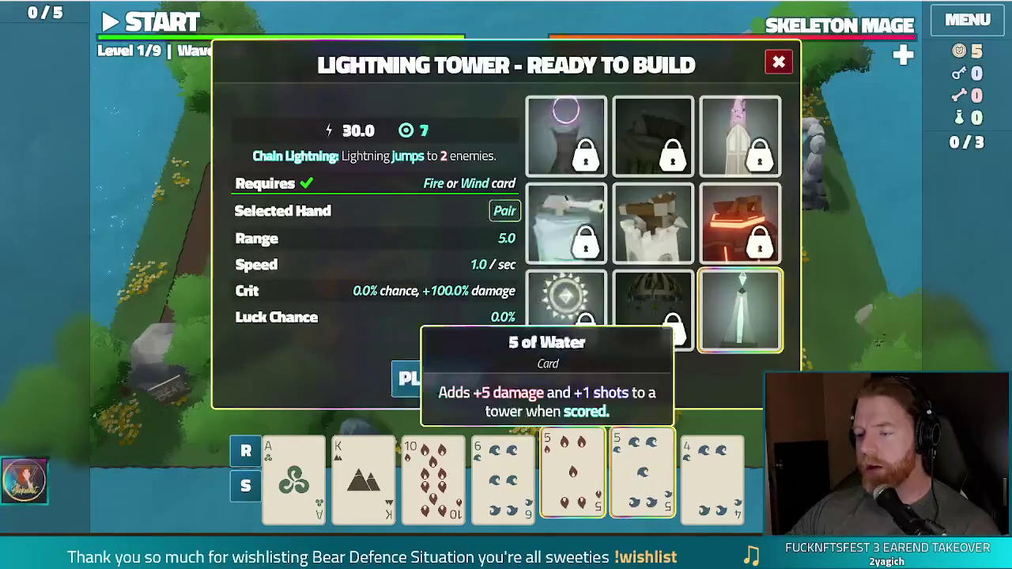
click(443, 378)
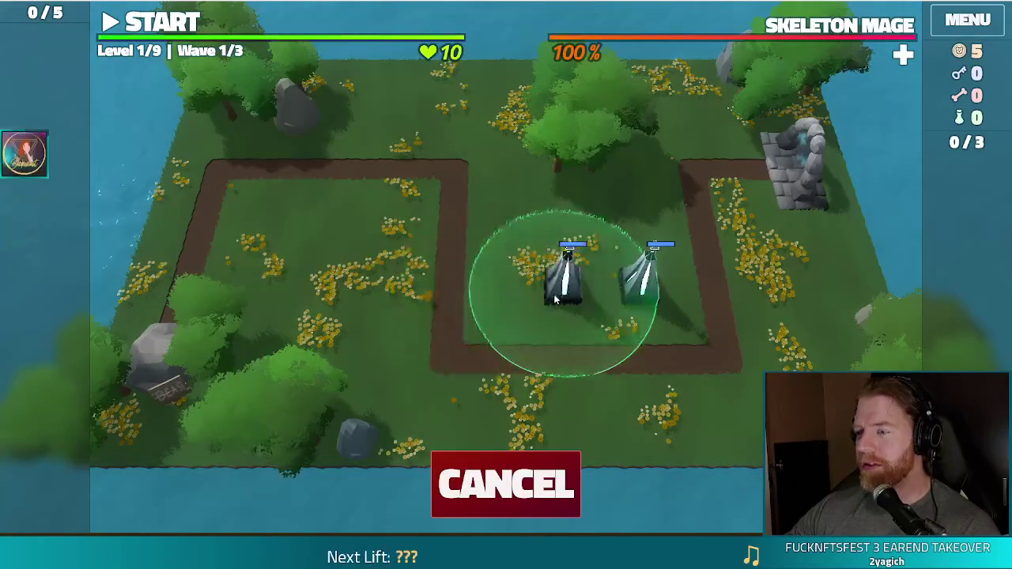
click(663, 325)
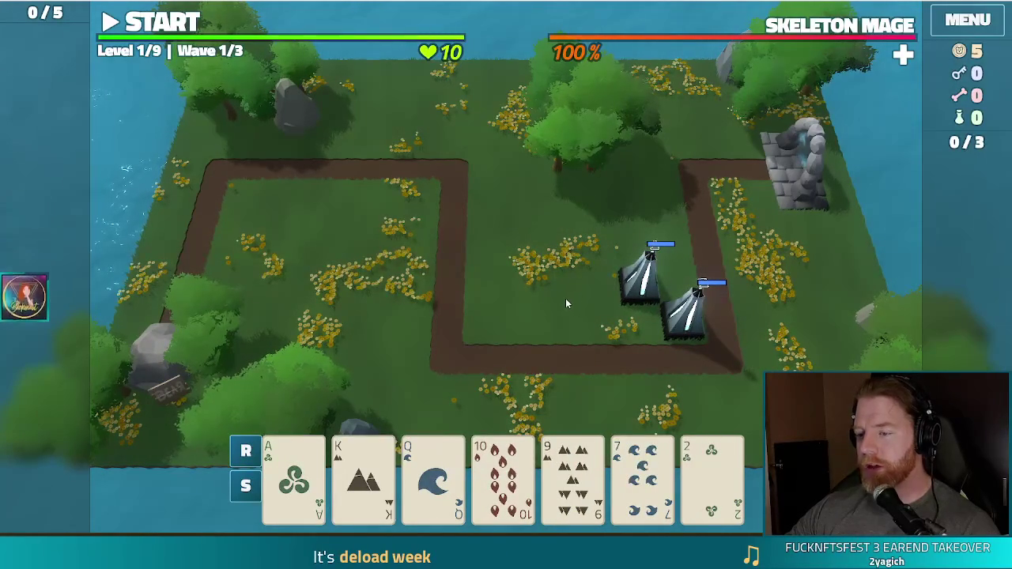
Build a Ballista tower from the 9 of Earth between the two Lightning towers.
click(569, 459)
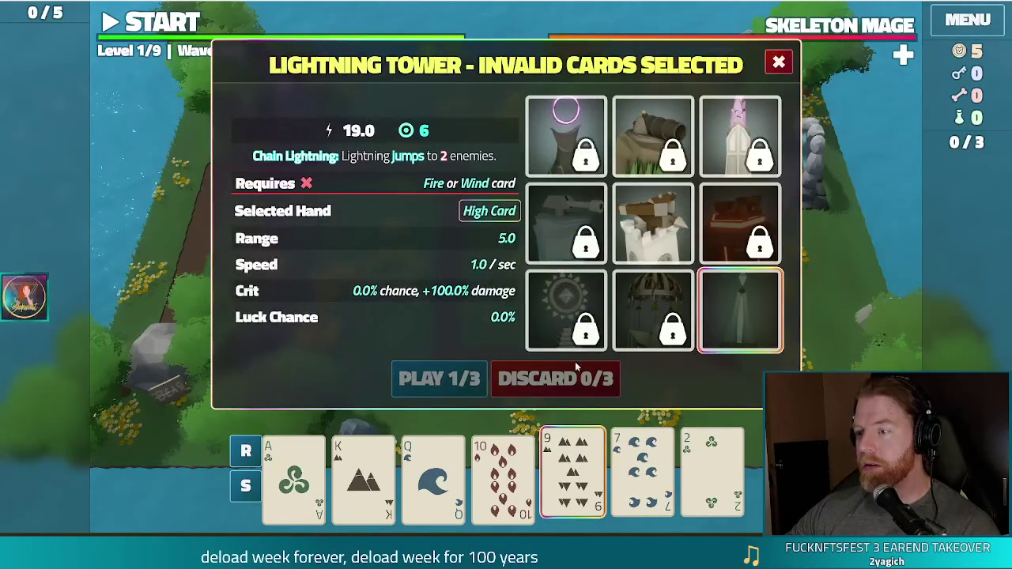
click(654, 223)
click(439, 378)
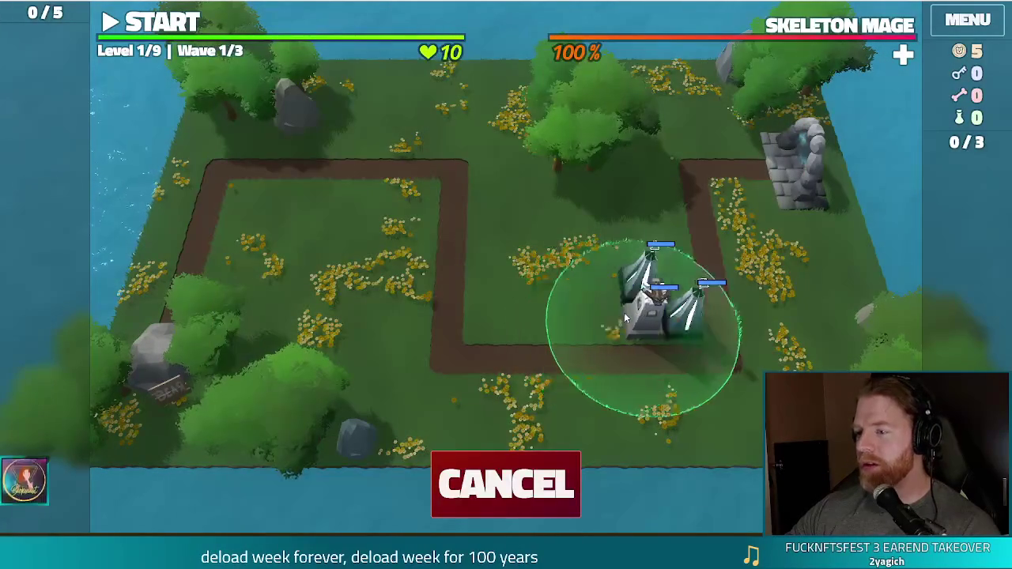
click(624, 312)
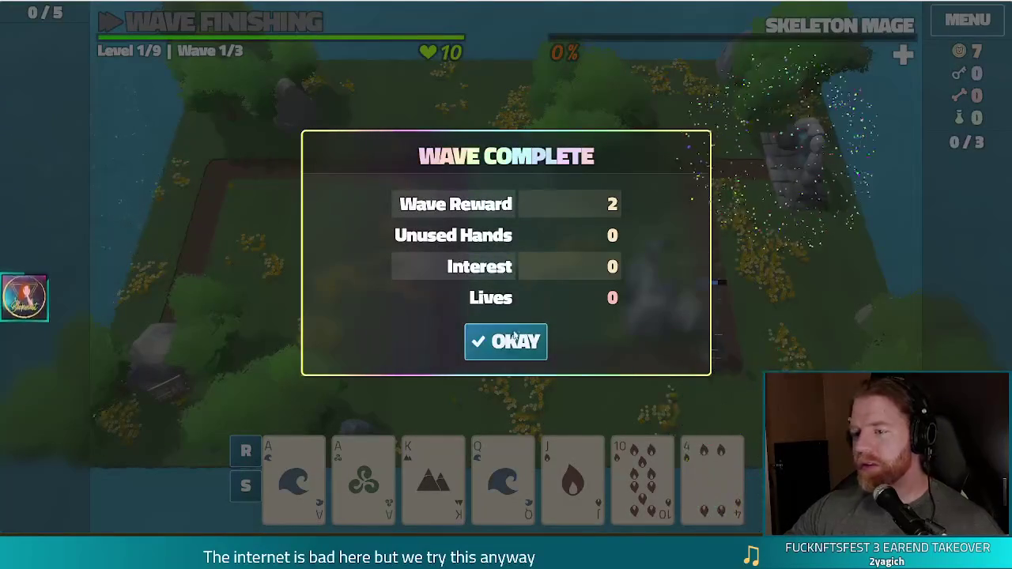
Dismiss the wave summary, build a King Lightning tower beside the left path, and start wave 2.
click(515, 338)
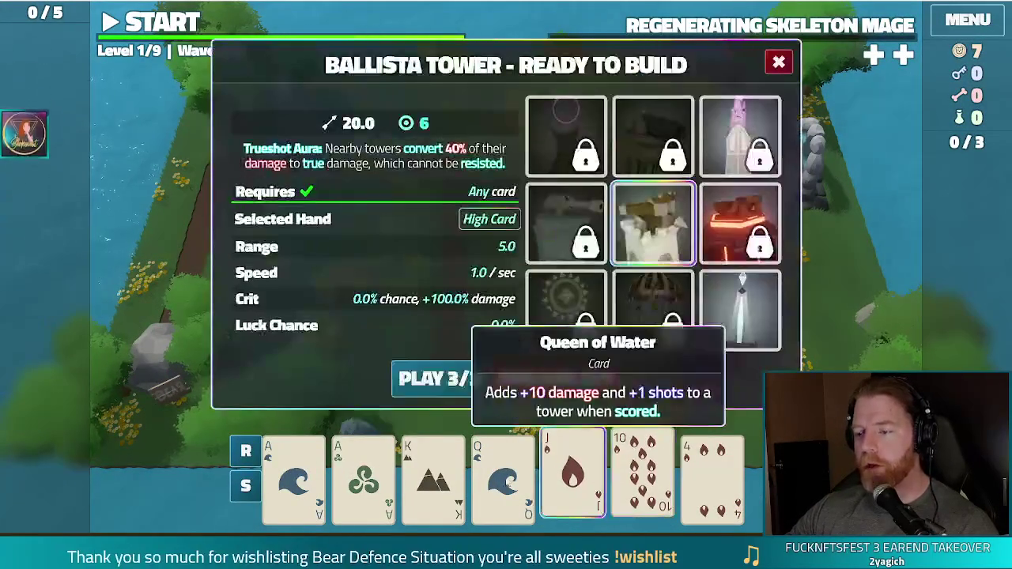
click(433, 475)
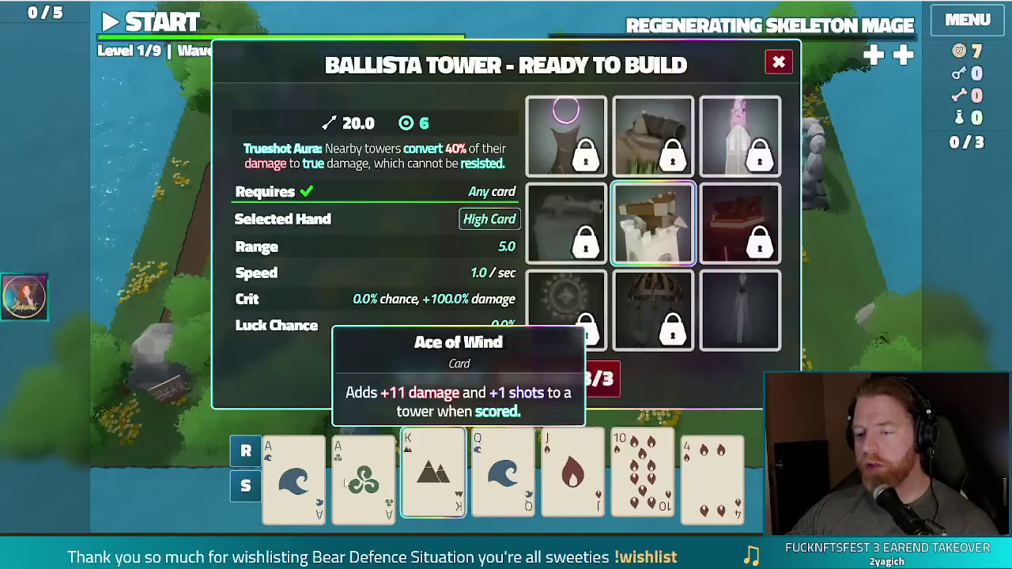
click(441, 380)
click(497, 319)
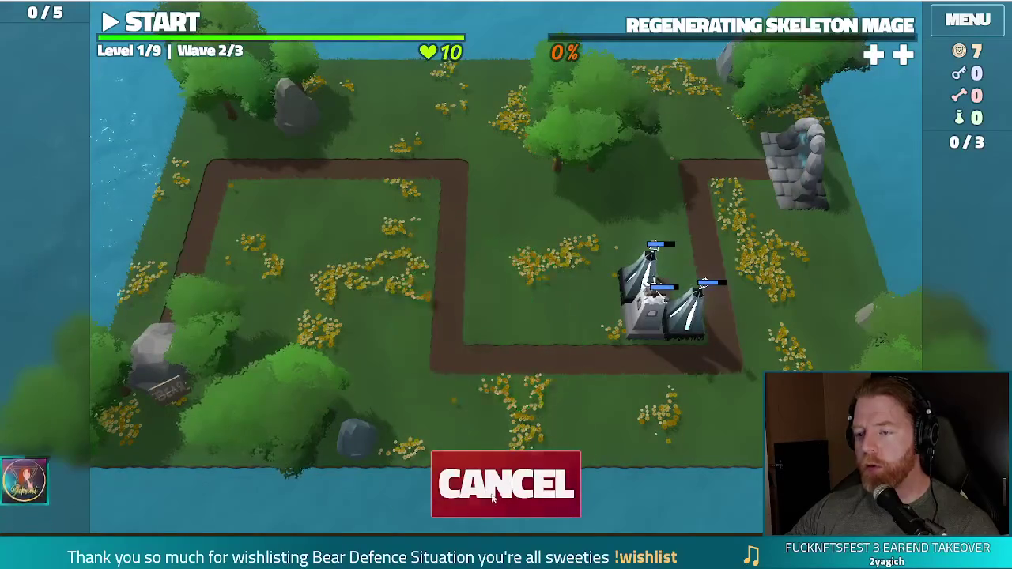
click(740, 310)
click(440, 379)
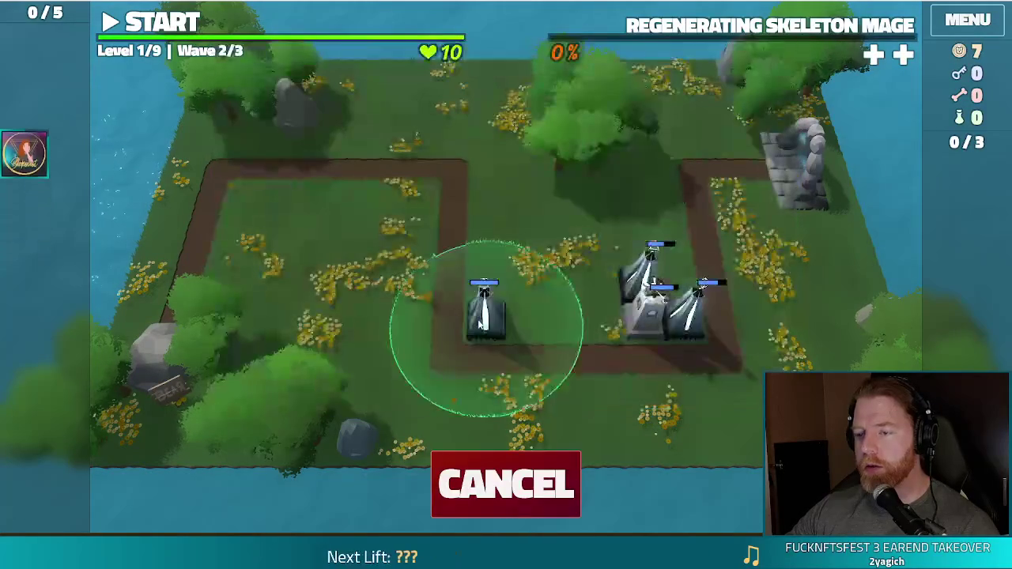
click(158, 22)
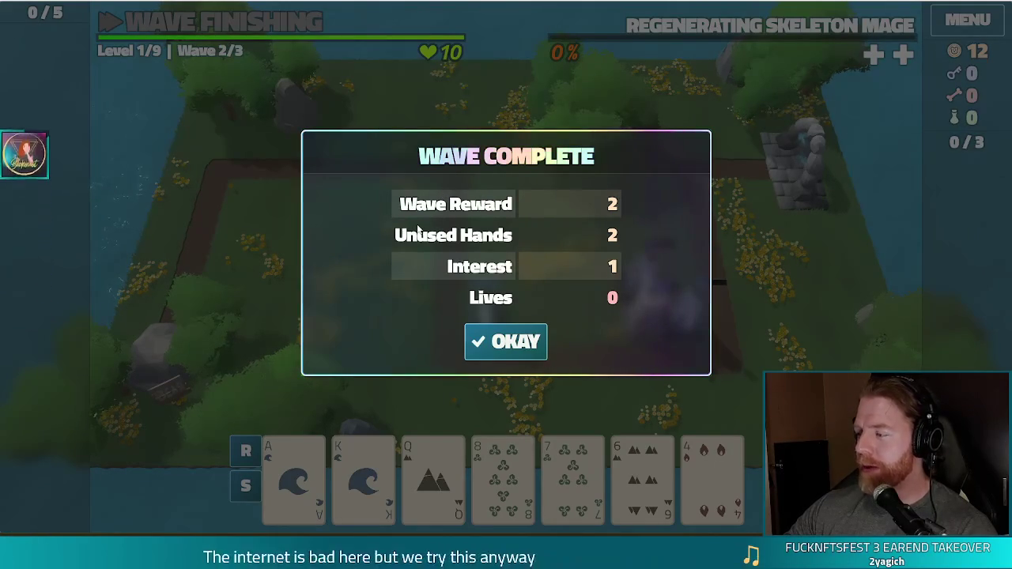
Continue to wave 3, discard two cards, and place a Lightning tower built from a Straight.
click(523, 341)
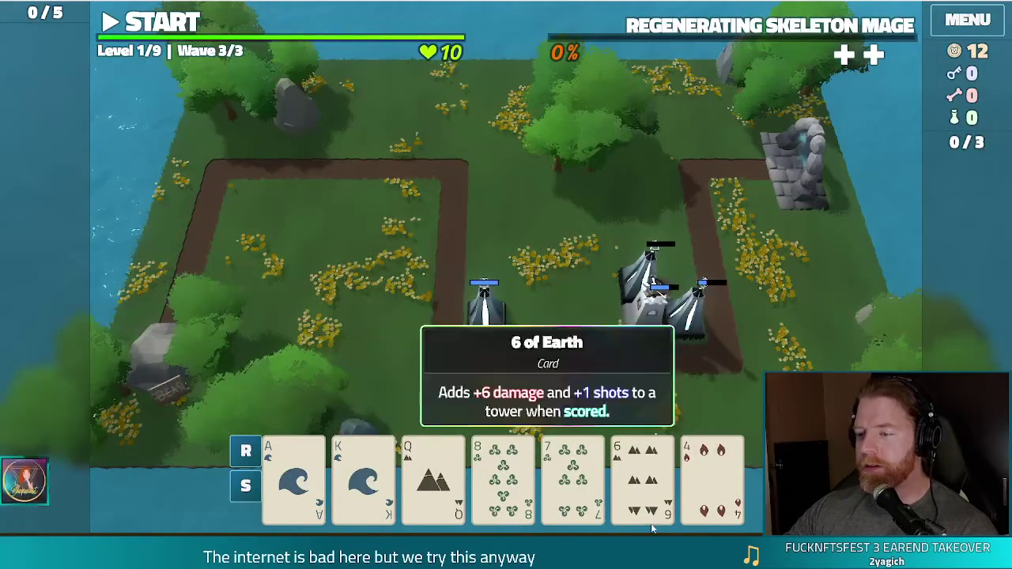
click(712, 475)
click(572, 475)
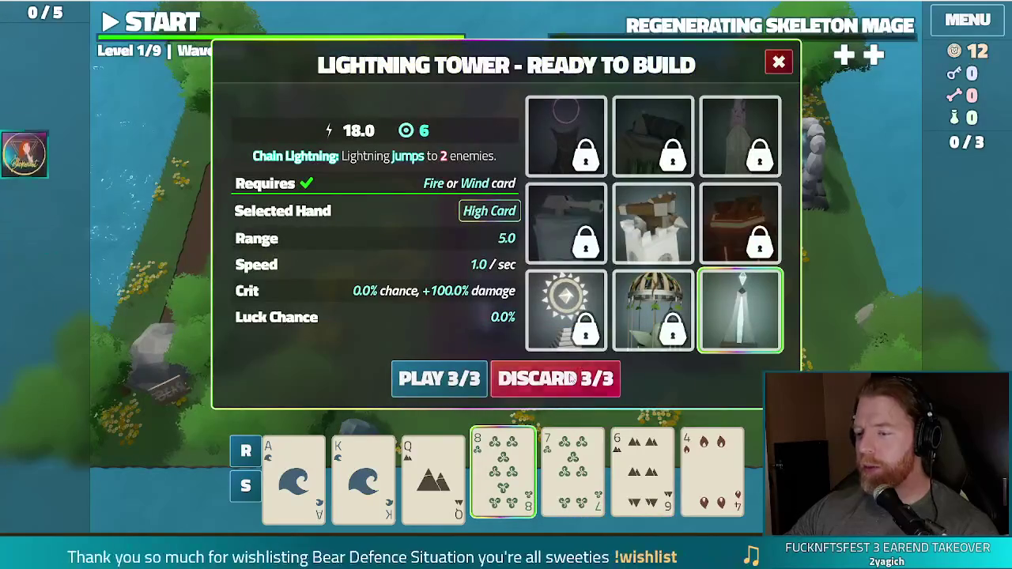
click(545, 380)
click(573, 474)
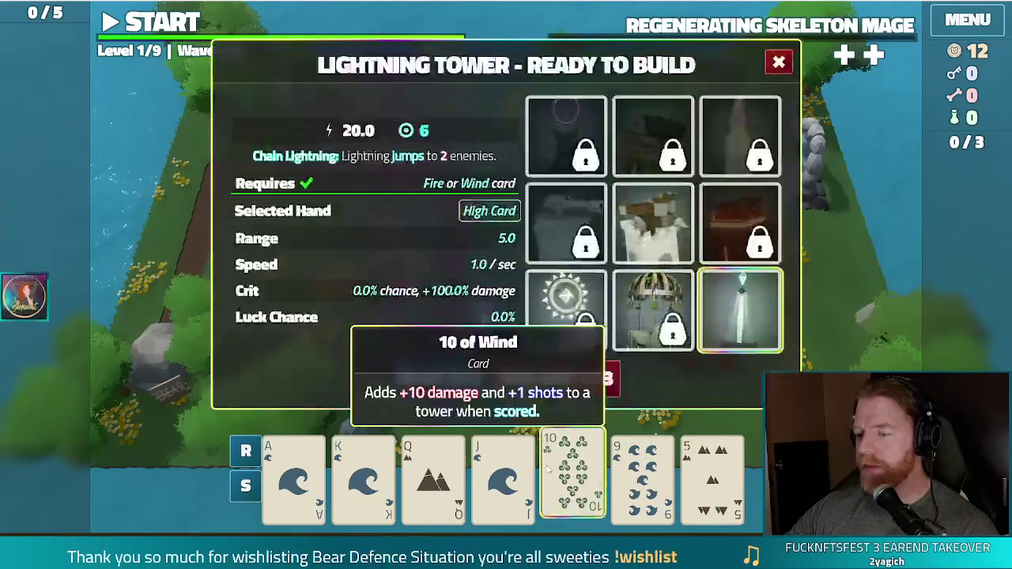
click(573, 475)
click(363, 474)
click(293, 482)
click(436, 381)
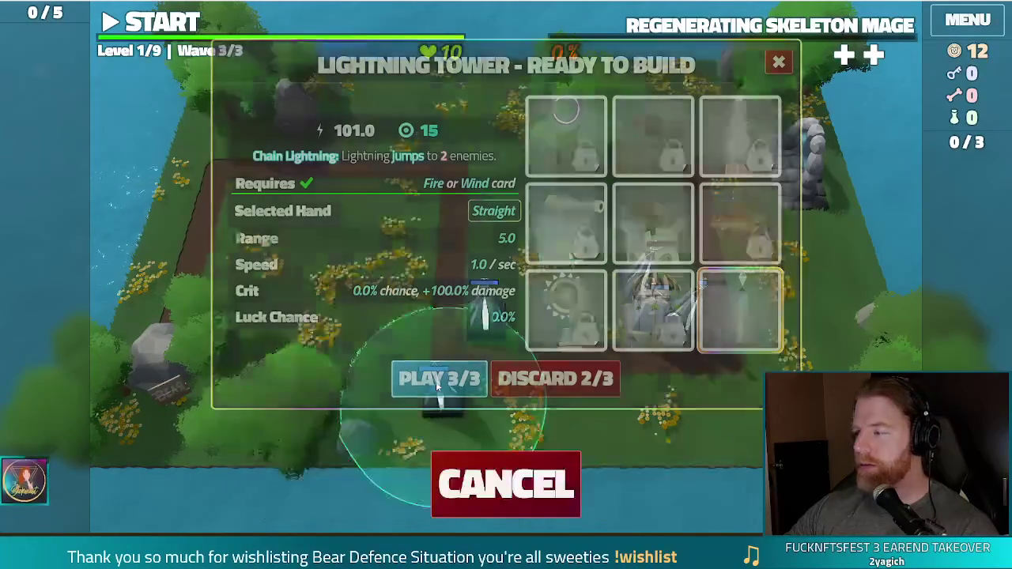
click(607, 317)
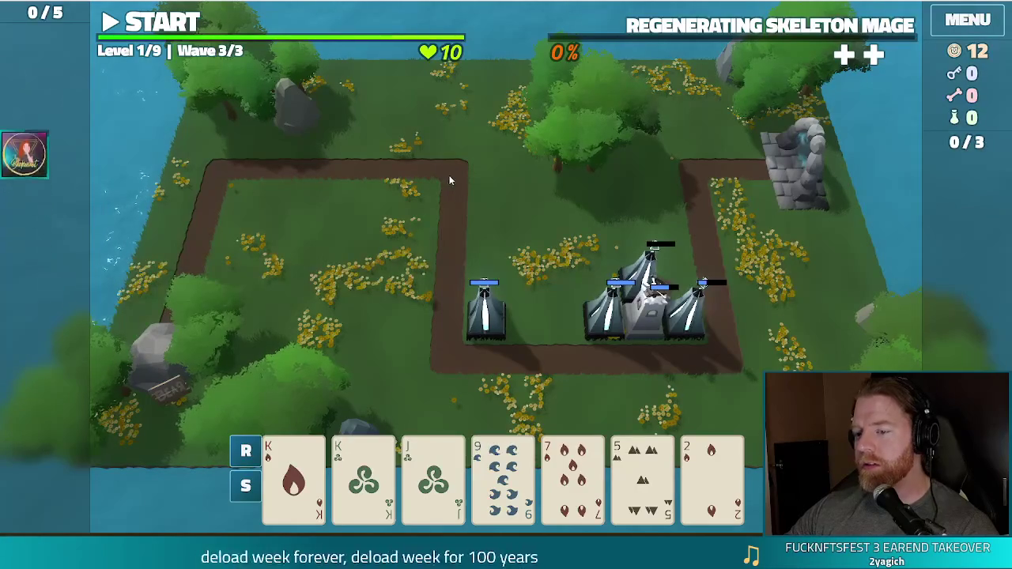
Discard the four unwanted cards and the 8 of Water for replacements.
mouse_move(711, 475)
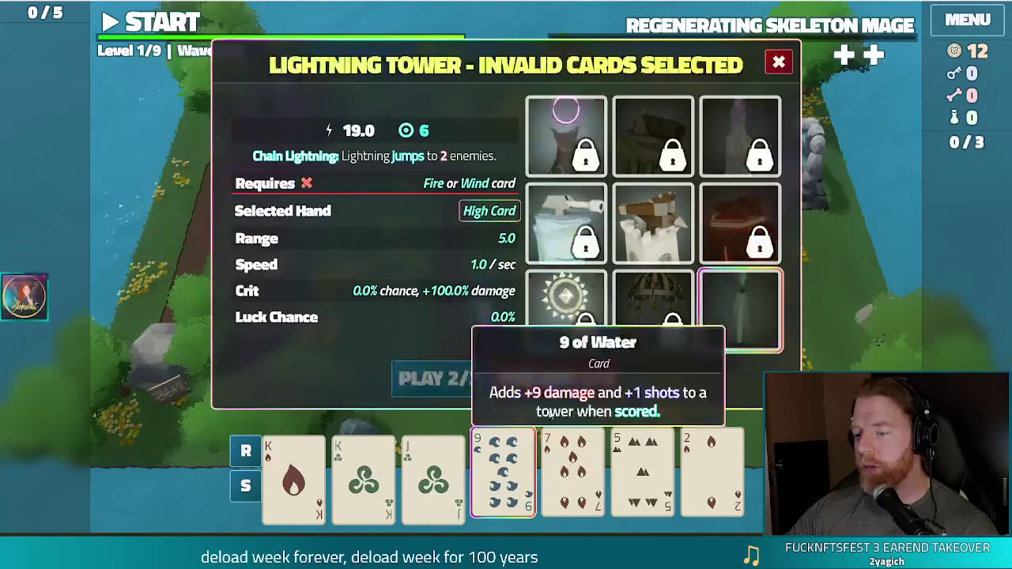
click(577, 386)
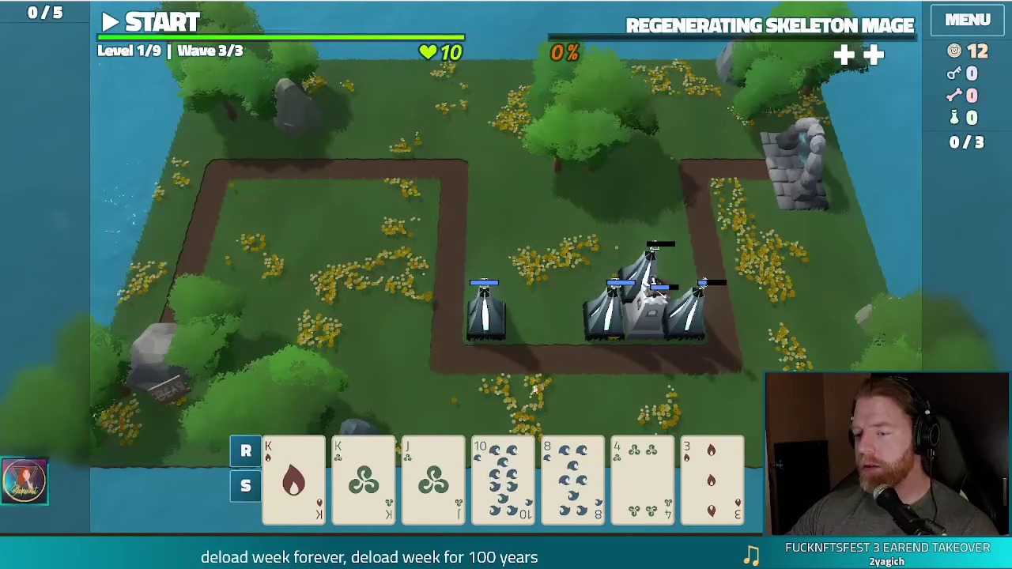
click(573, 475)
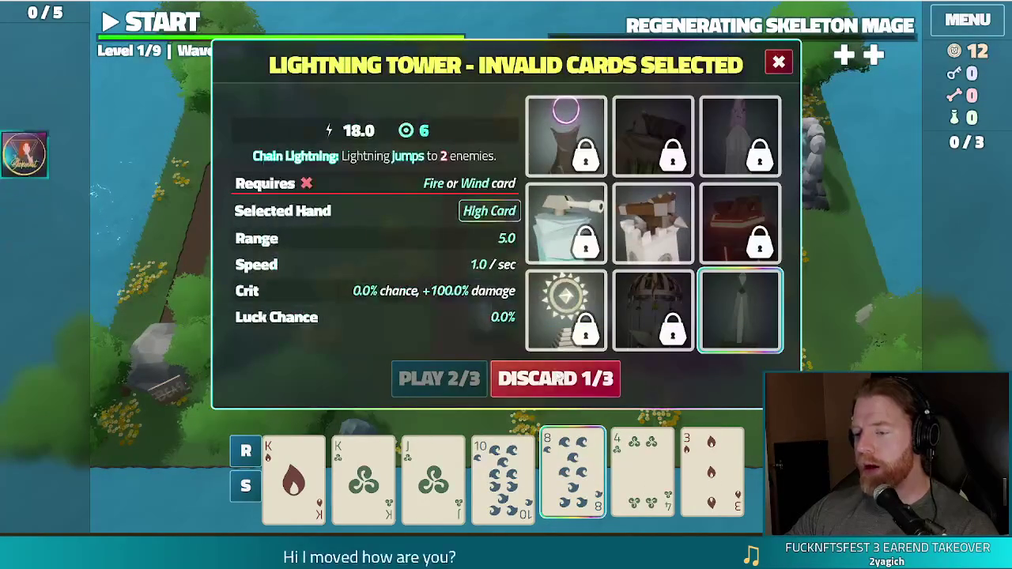
click(555, 379)
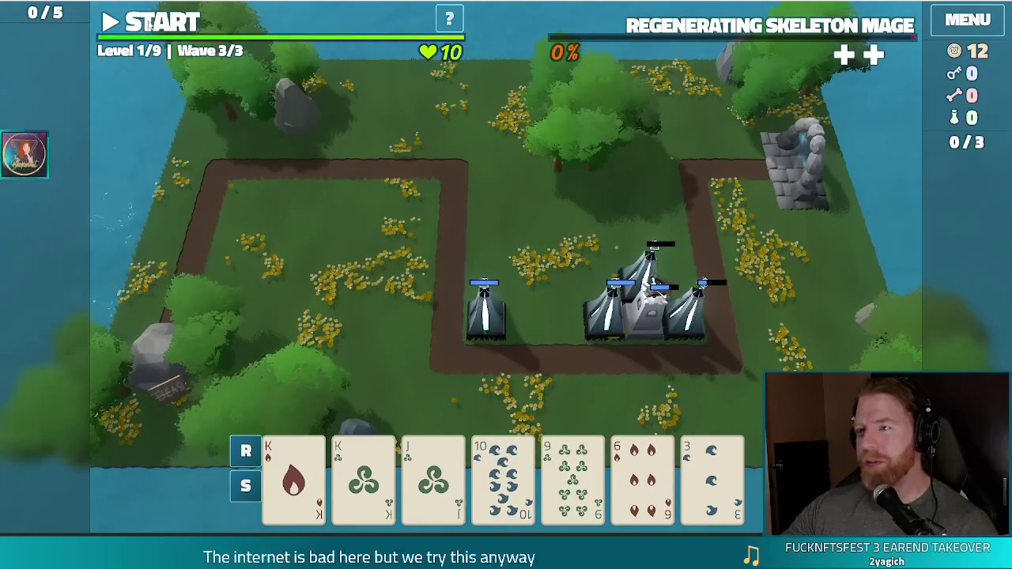
Start wave 3, pause and resume it once, then accept the results to reach Level 2.
key(space)
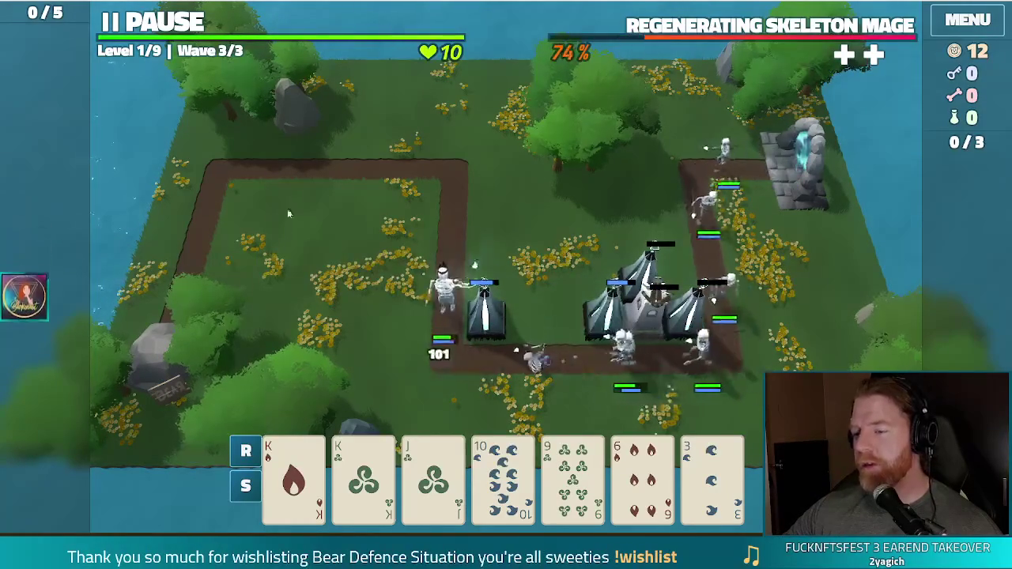
click(197, 25)
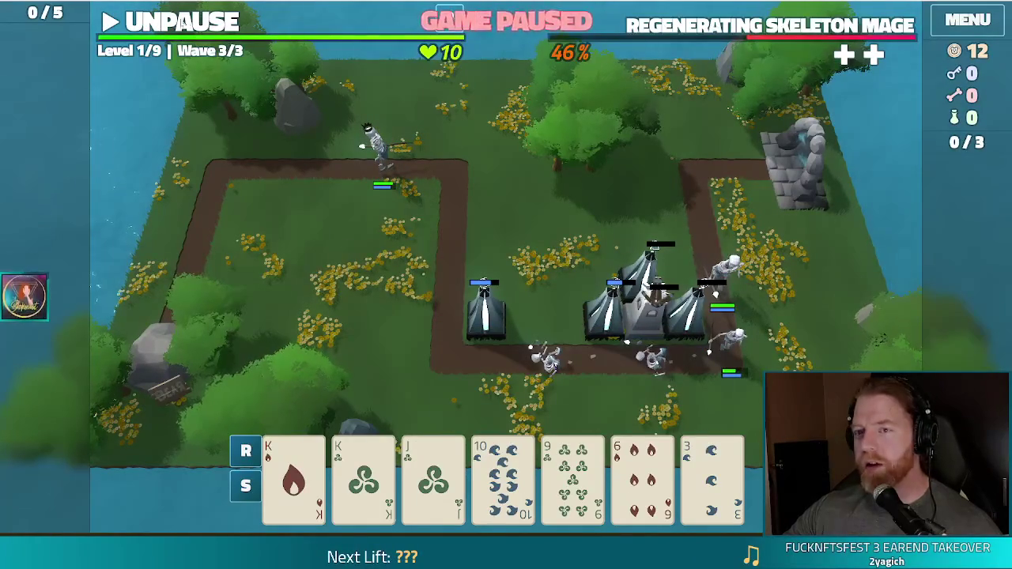
key(space)
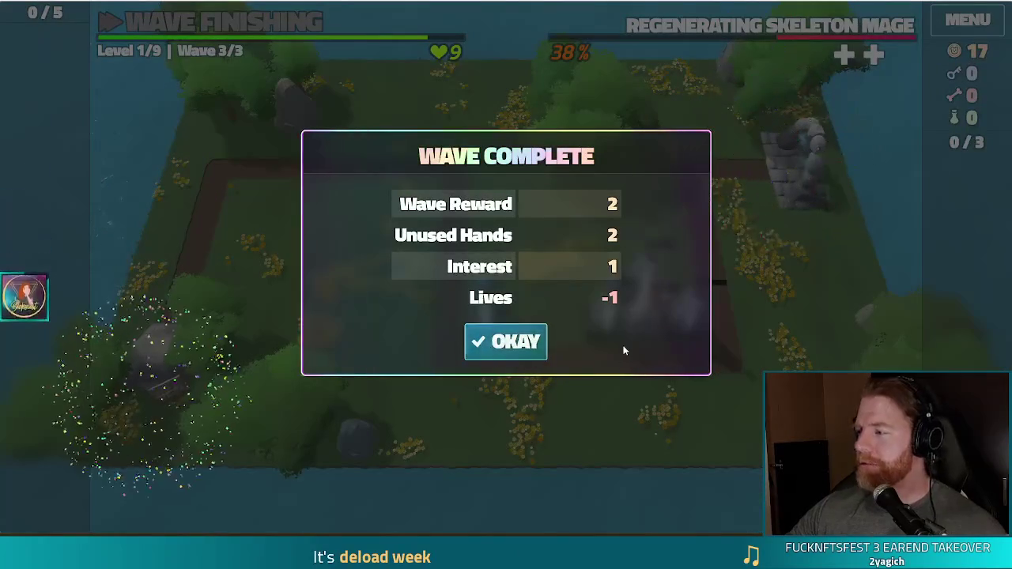
click(522, 345)
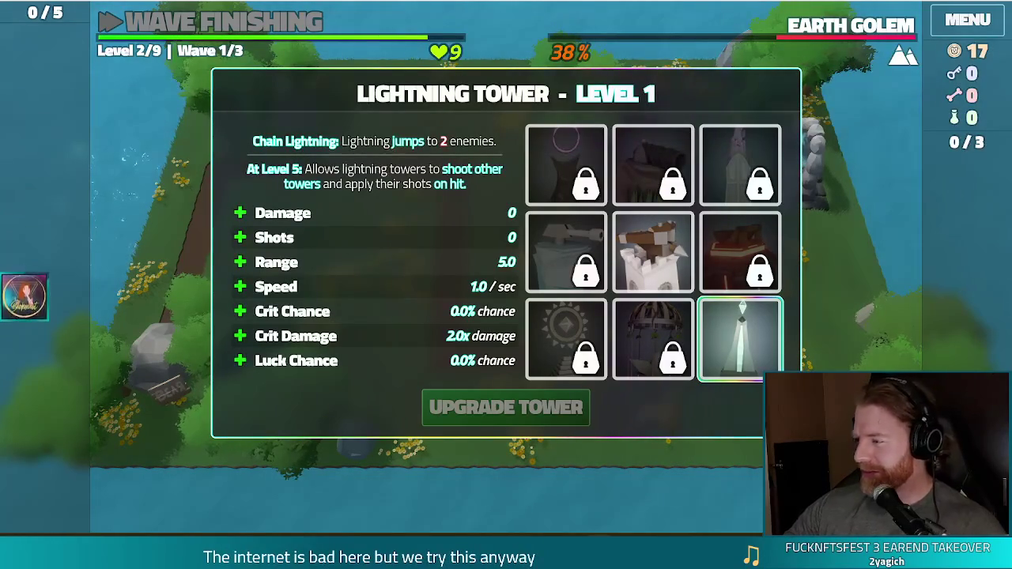
Choose the Shots boost and upgrade the Lightning Tower to level 2, chaining 3 enemies.
mouse_move(611, 185)
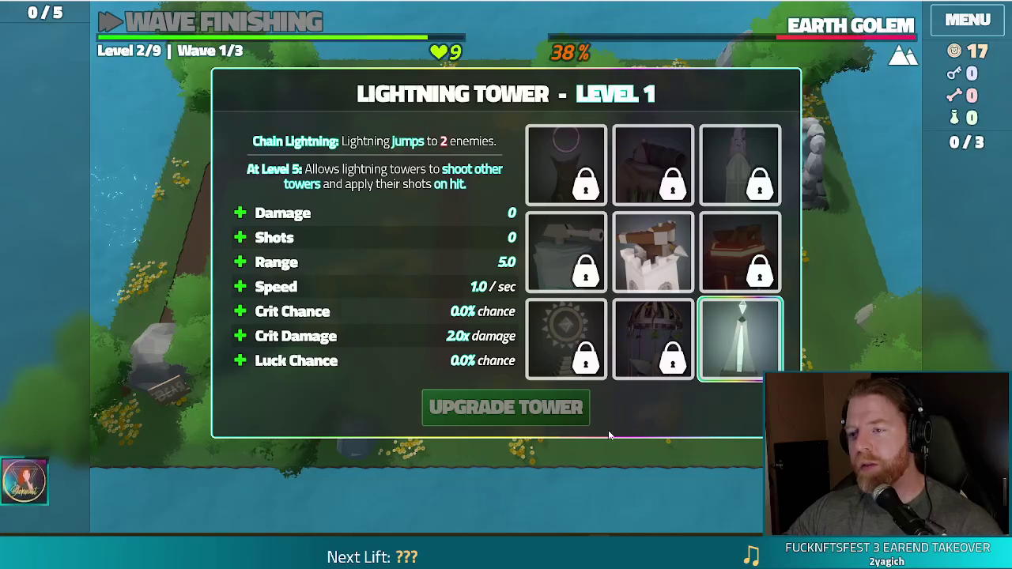
click(404, 241)
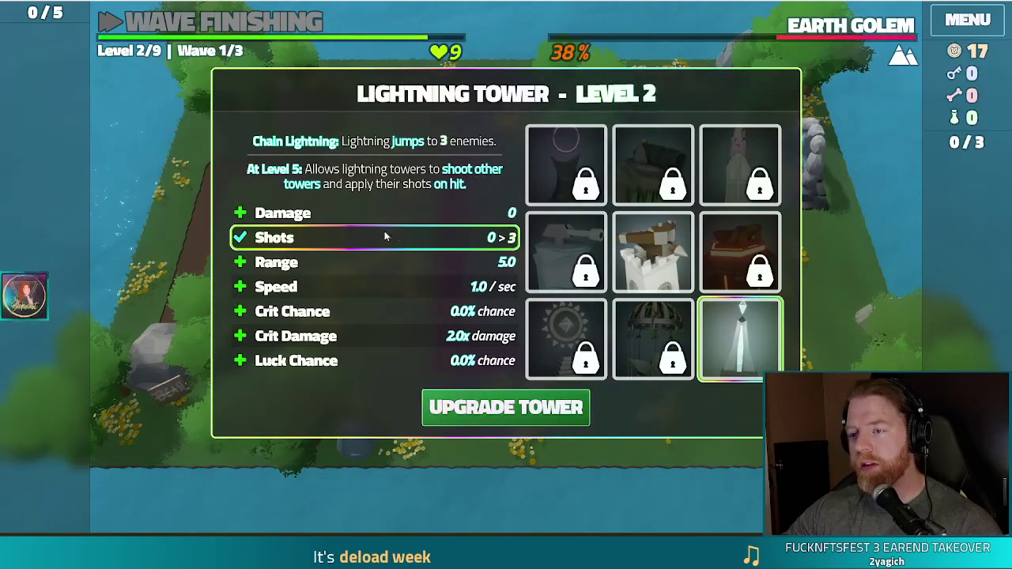
click(505, 407)
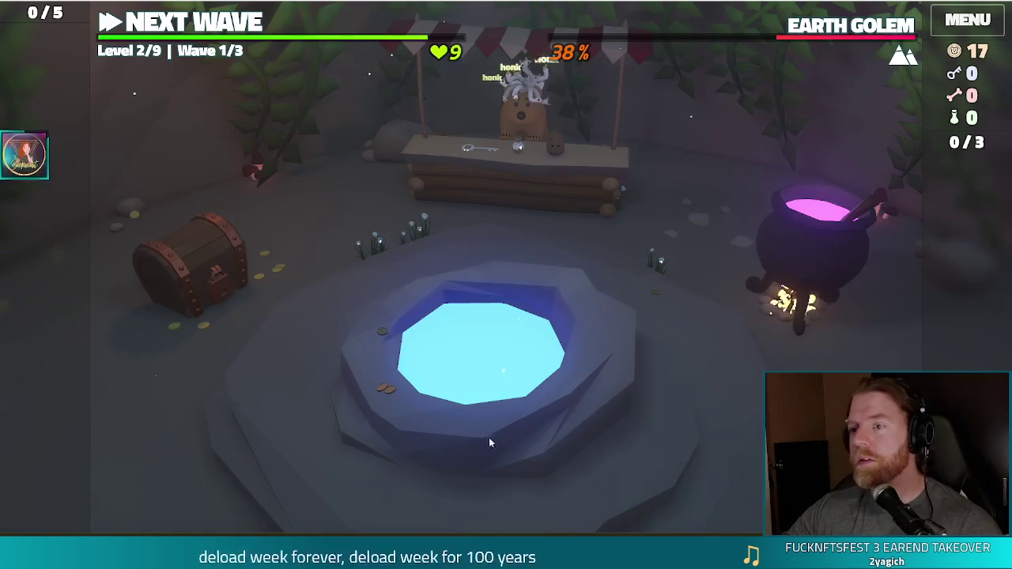
Throw 5 coins into the wishing well, take Training Wheels, close it, and open the cauldron.
click(625, 305)
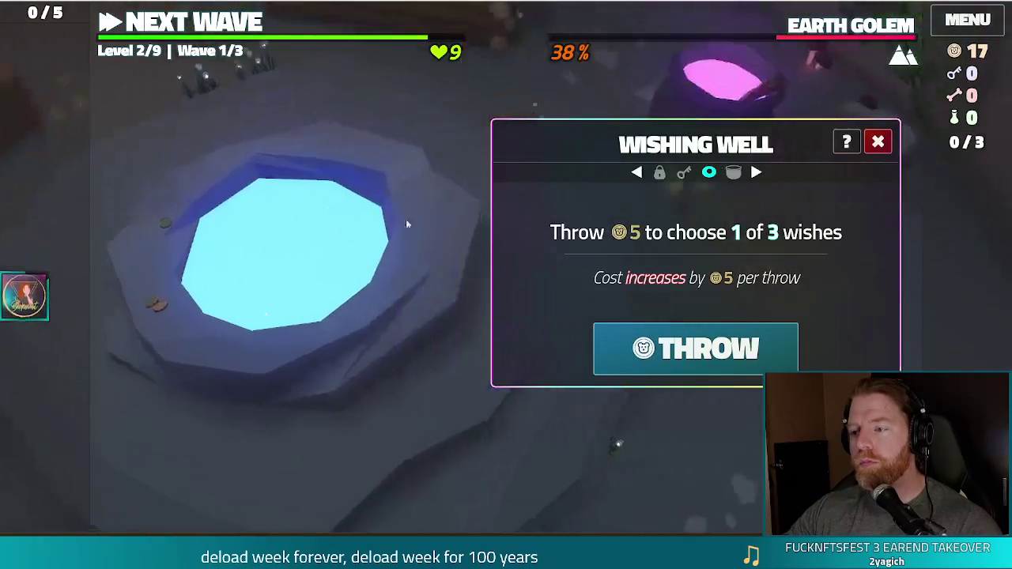
click(680, 334)
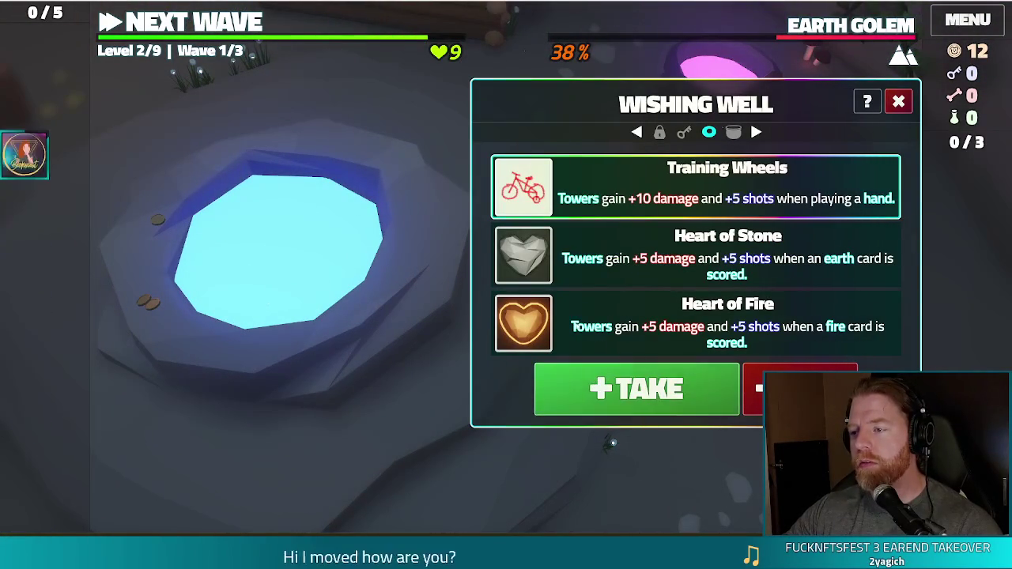
click(619, 391)
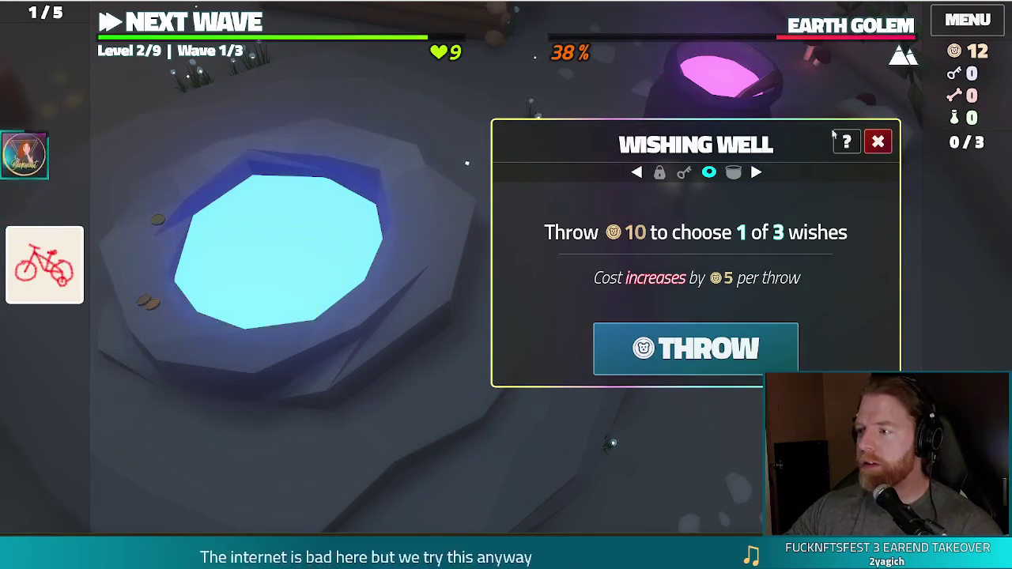
click(878, 143)
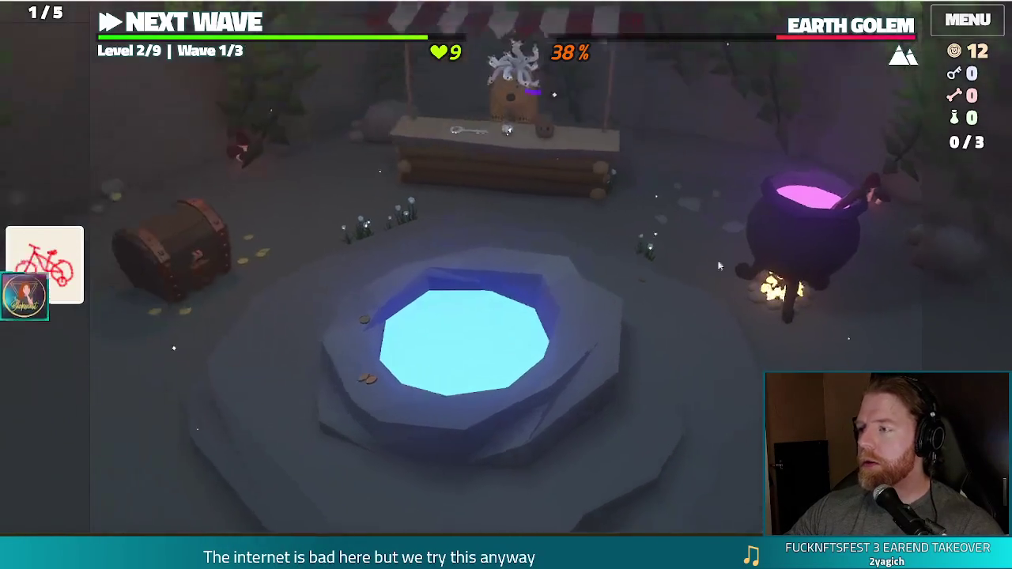
click(823, 248)
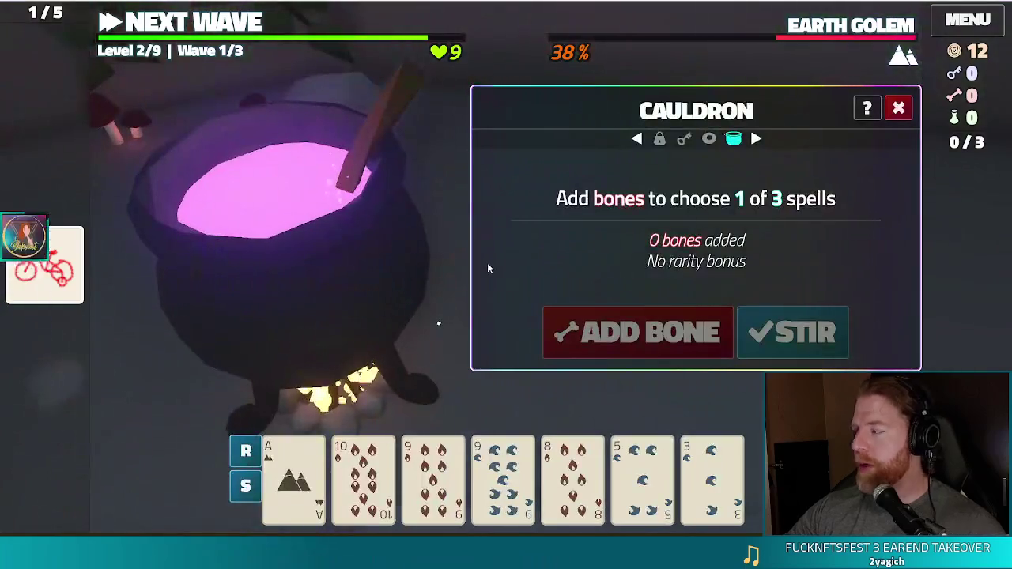
Run 'set_keys 1test' and 'test_kit' in the debug console to grant keys, bones and potions.
key(grave)
text(set_keys 1tes)
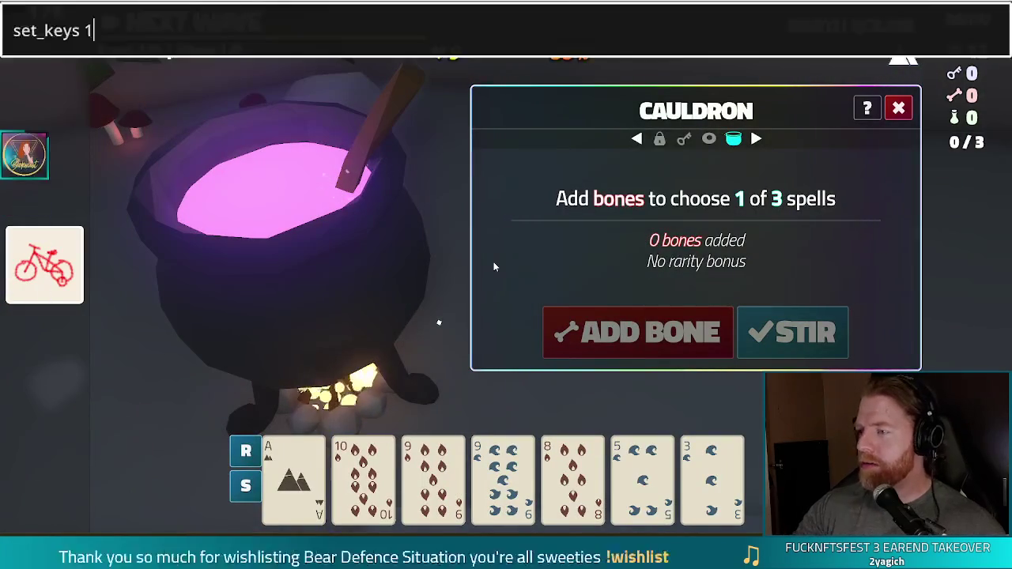
text(t)
key(Return)
text(test_kit)
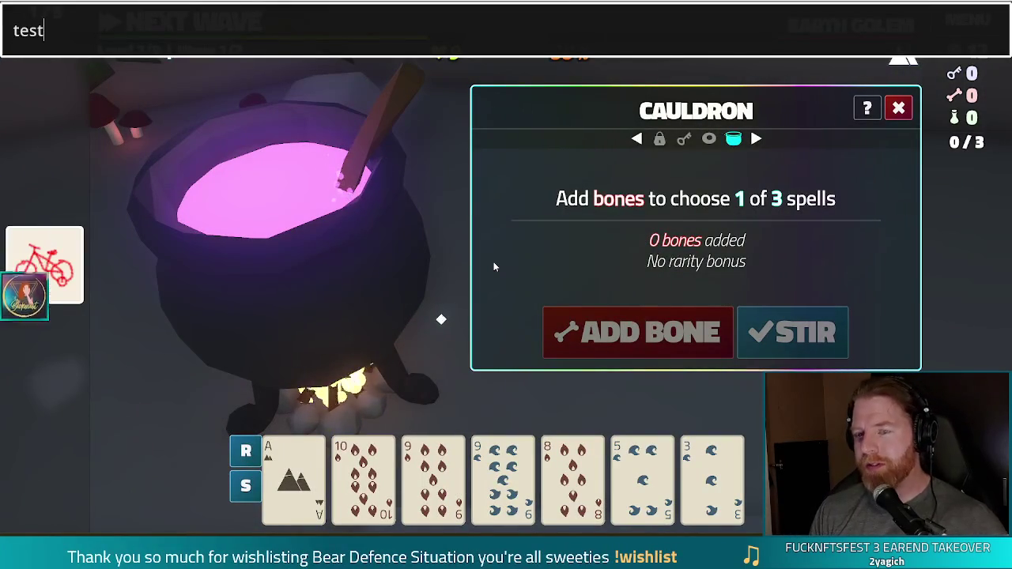
key(Return)
key(grave)
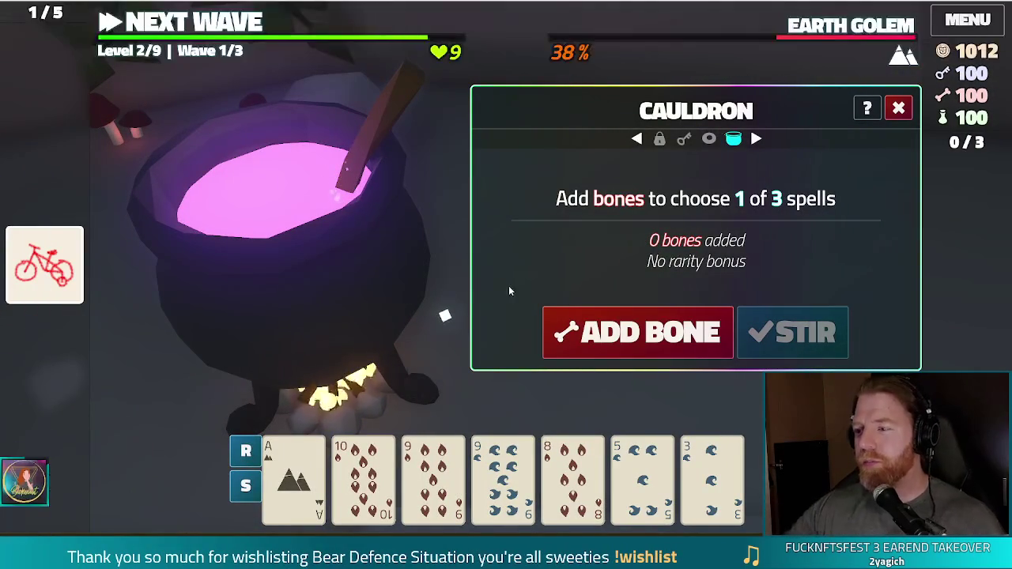
Add three bones, stir, cast Transmute Material: Ruby on the Ace card, and close the cauldron.
click(645, 332)
click(645, 333)
click(644, 333)
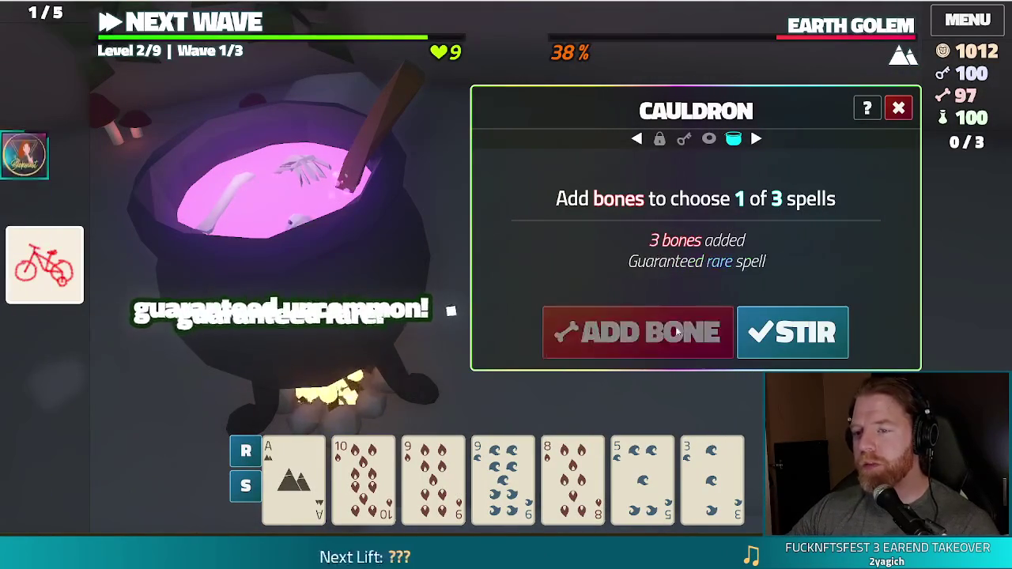
click(789, 336)
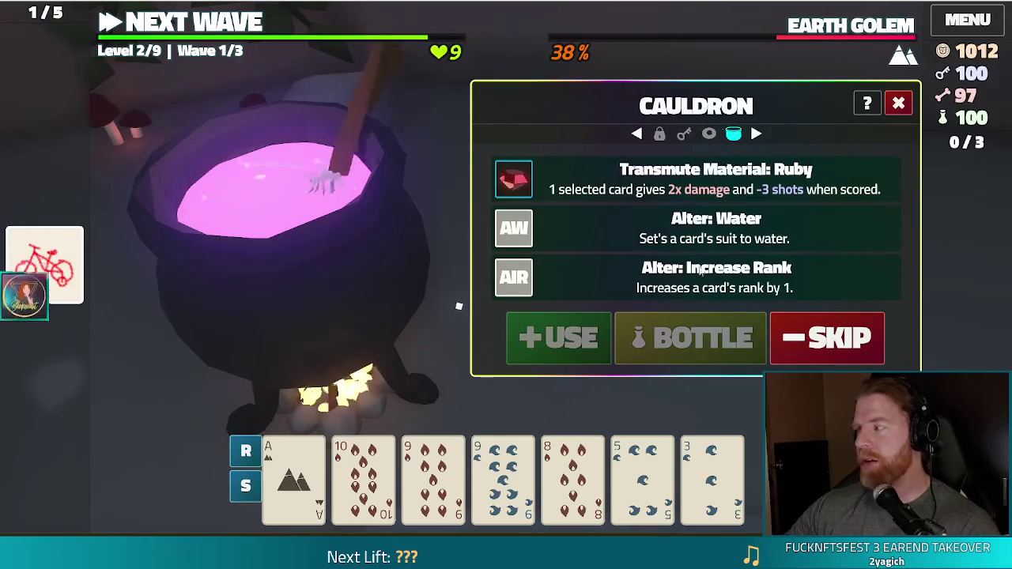
click(302, 488)
click(629, 191)
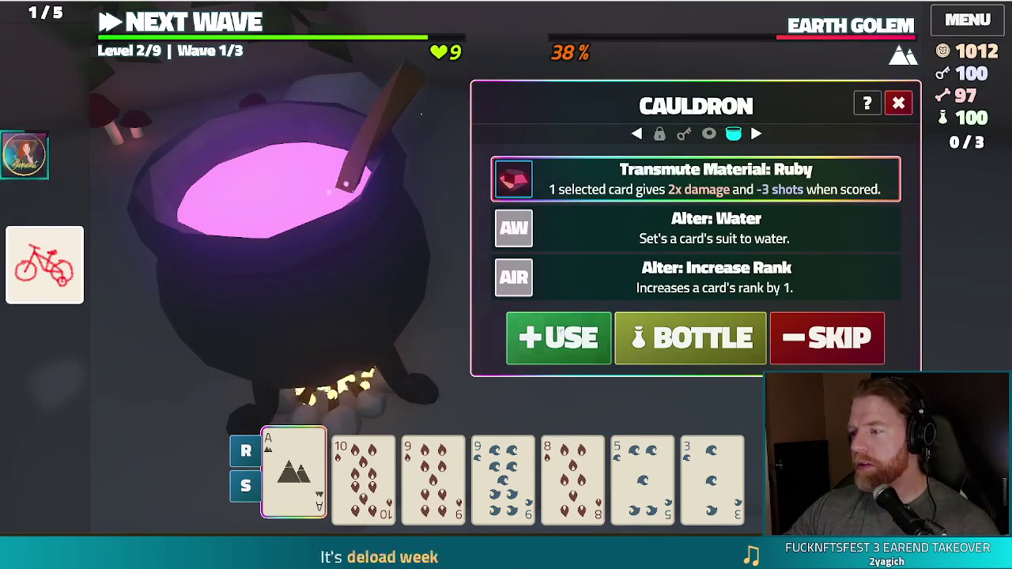
click(565, 338)
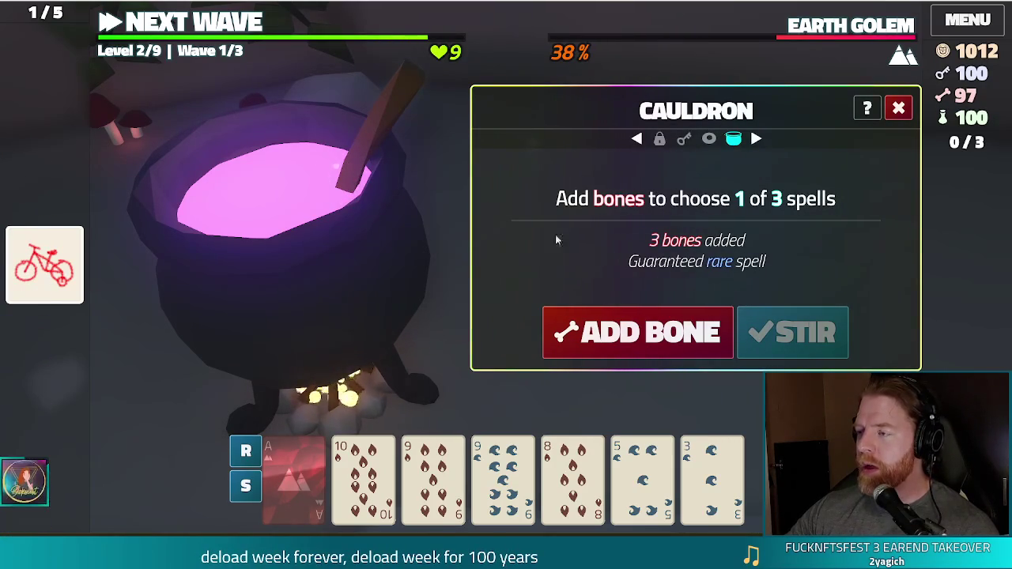
click(899, 111)
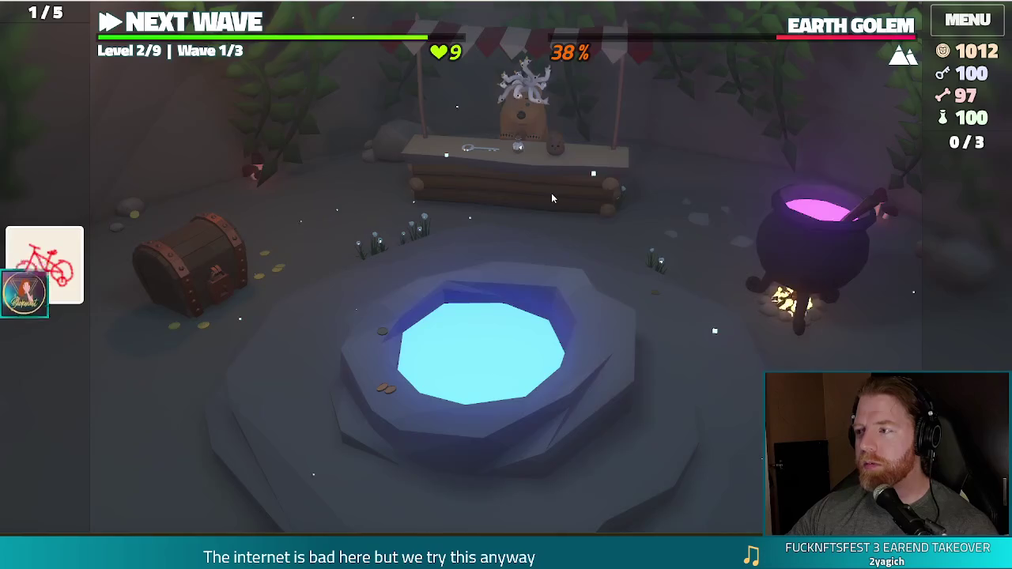
Buy the Potato from the bear's shop for 10 gold.
click(551, 193)
click(658, 319)
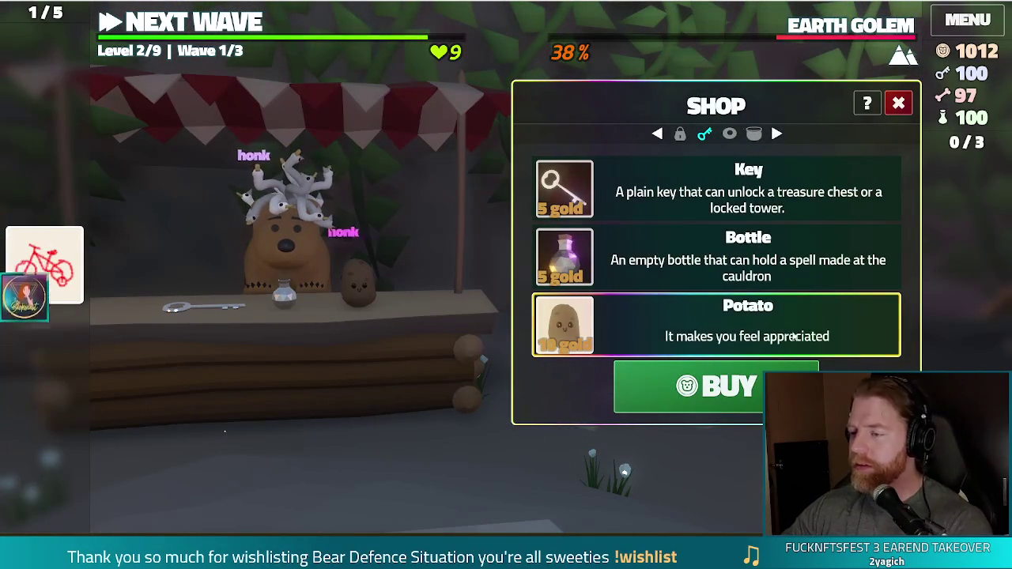
click(732, 372)
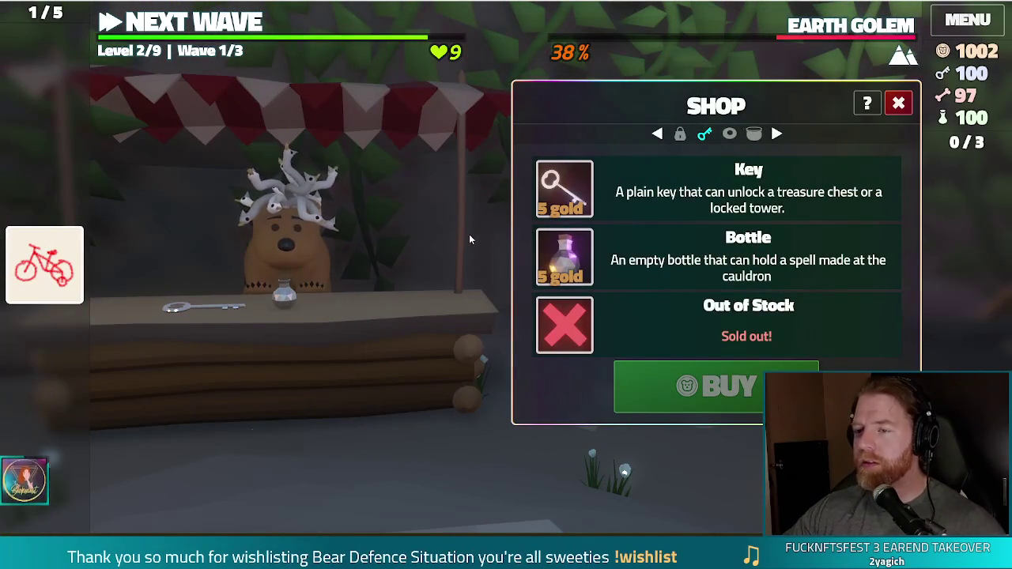
click(898, 103)
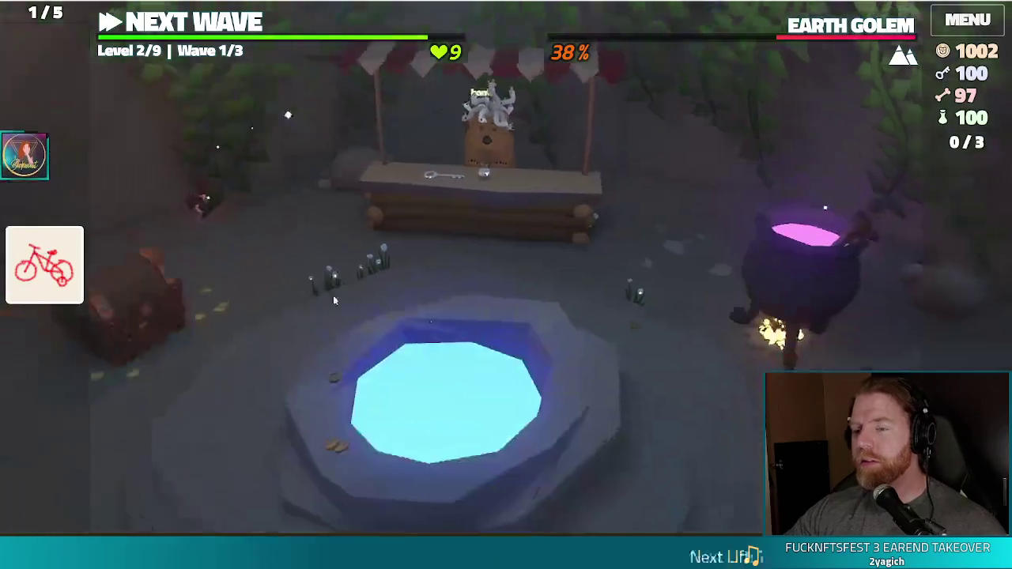
Unlock the treasure chest with a key and take the Tot Parp item.
click(222, 250)
click(598, 247)
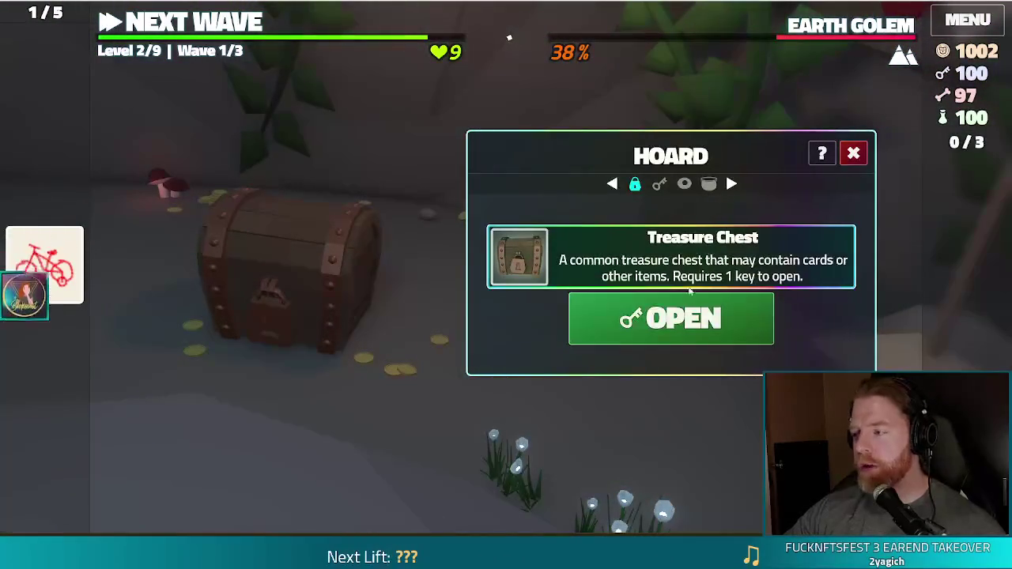
click(672, 319)
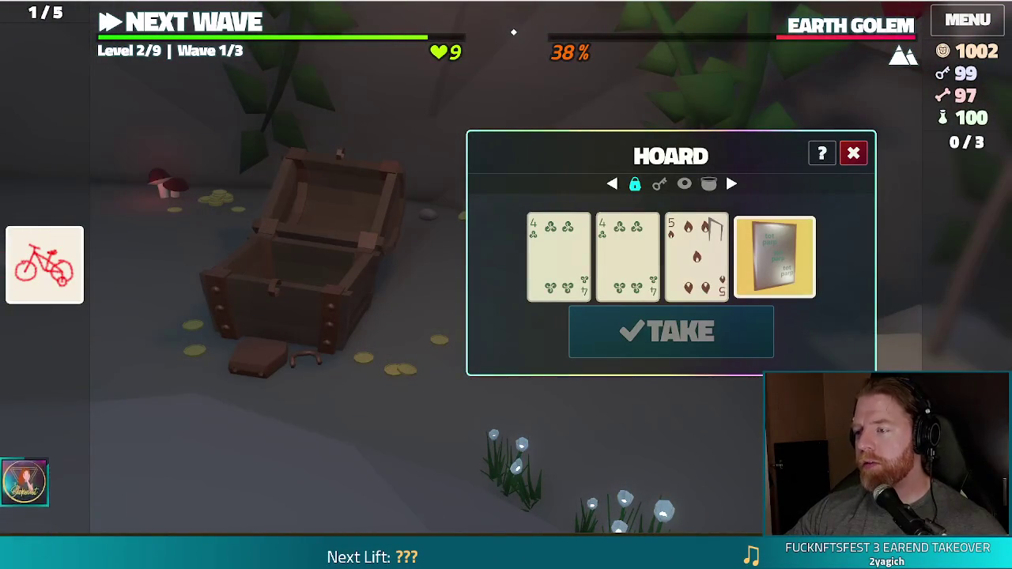
mouse_move(806, 265)
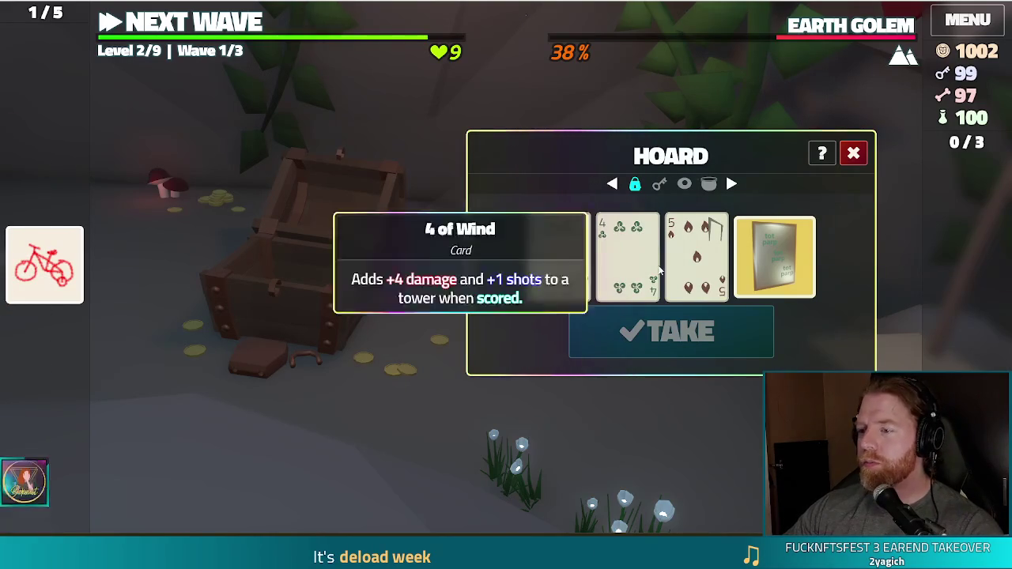
mouse_move(835, 257)
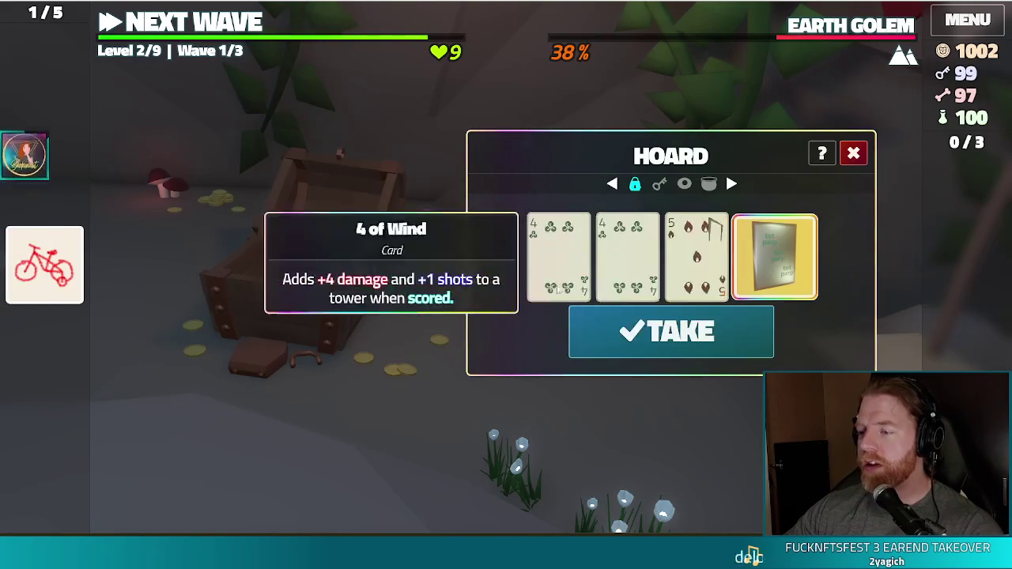
click(741, 334)
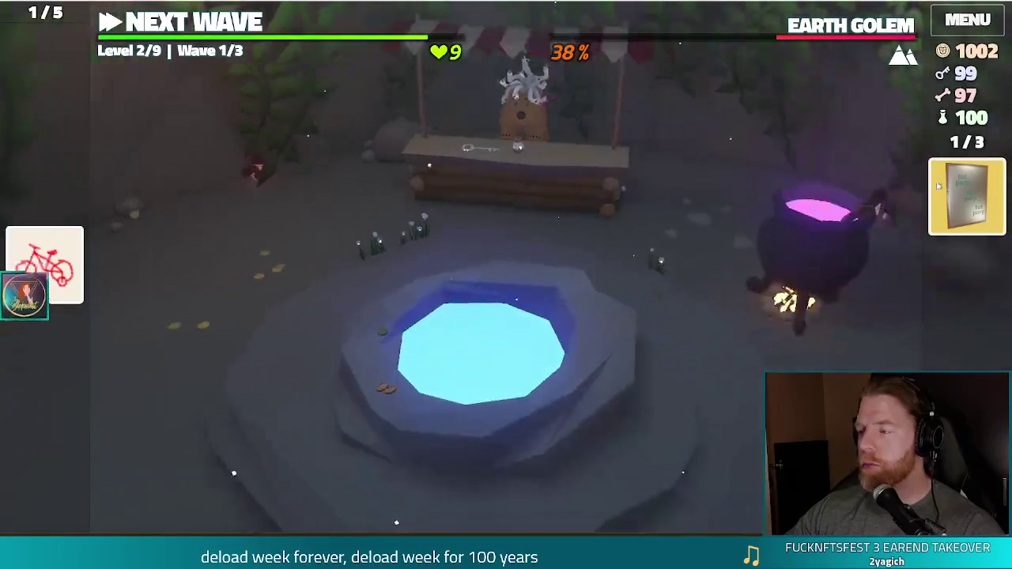
Use Tot Parp to gain a life, then throw 10 gold into the Wishing Well.
click(968, 196)
click(880, 176)
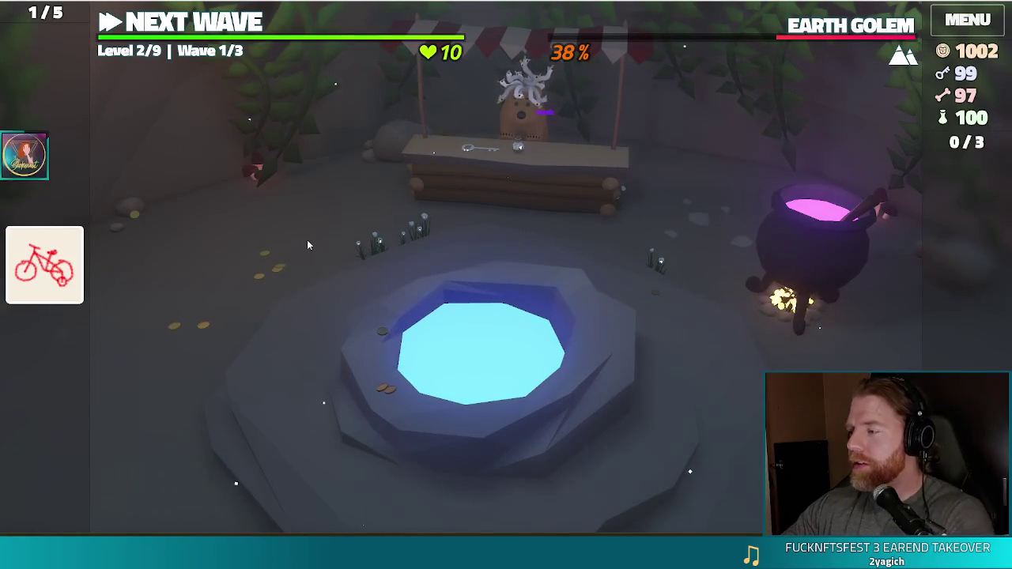
click(578, 325)
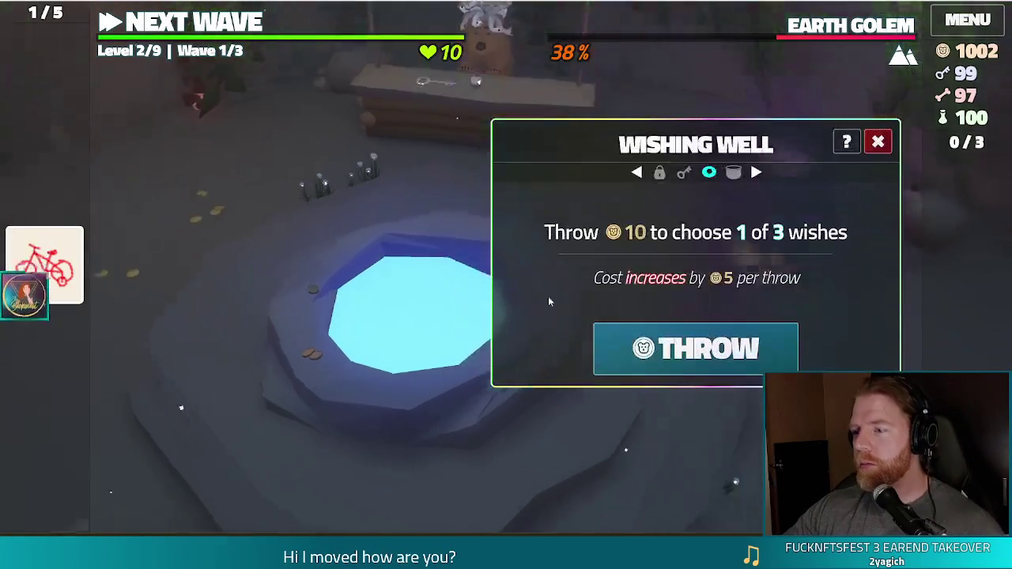
click(771, 348)
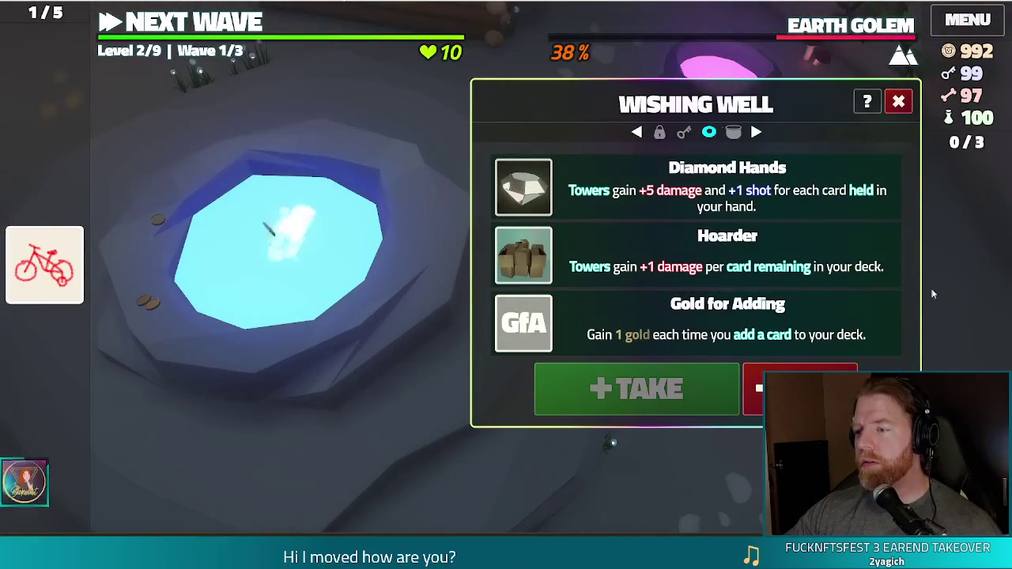
Take the Diamond Hands wish, throw 15 gold for new wishes, and take Kingslayer.
mouse_move(510, 183)
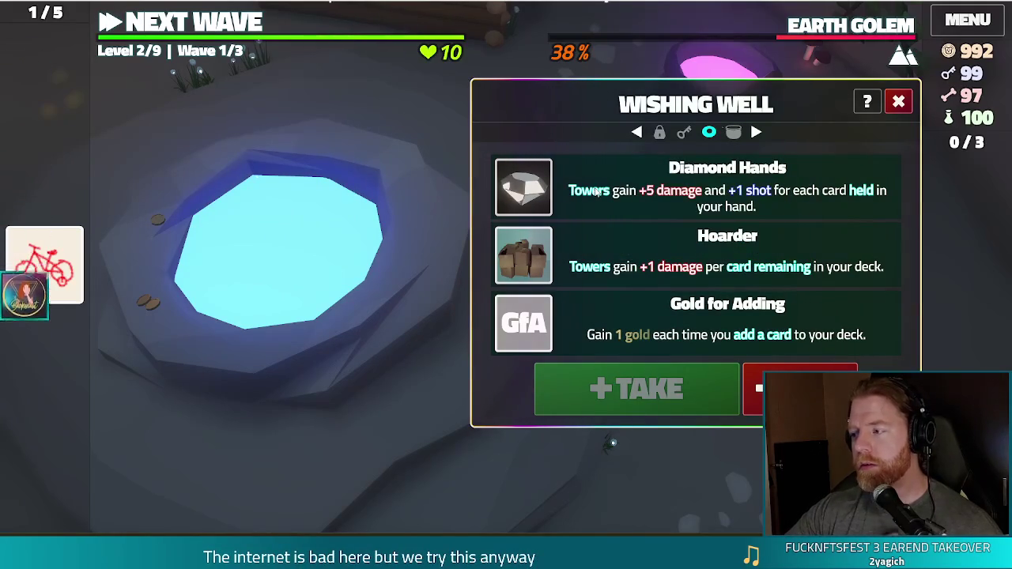
click(597, 190)
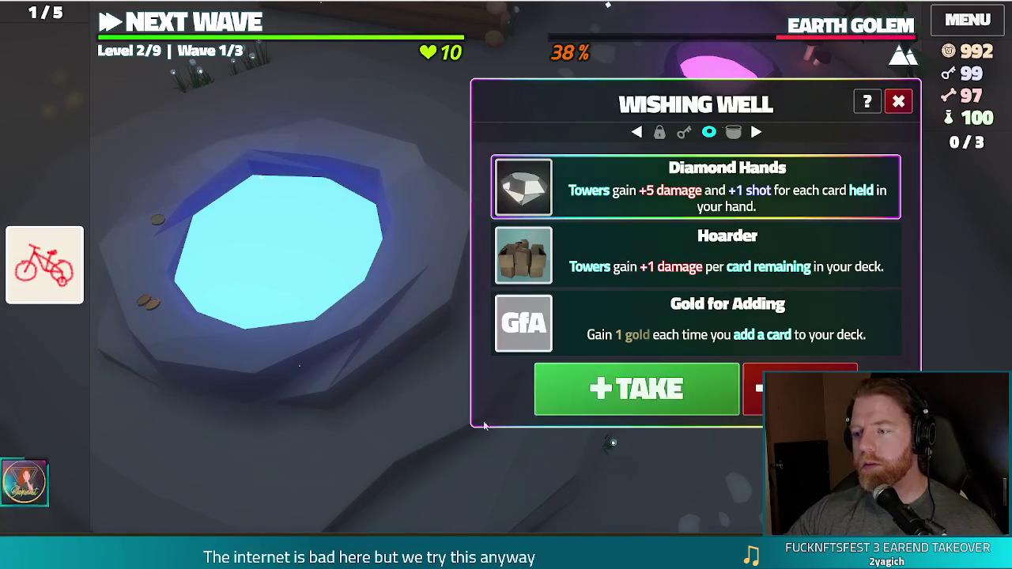
click(660, 391)
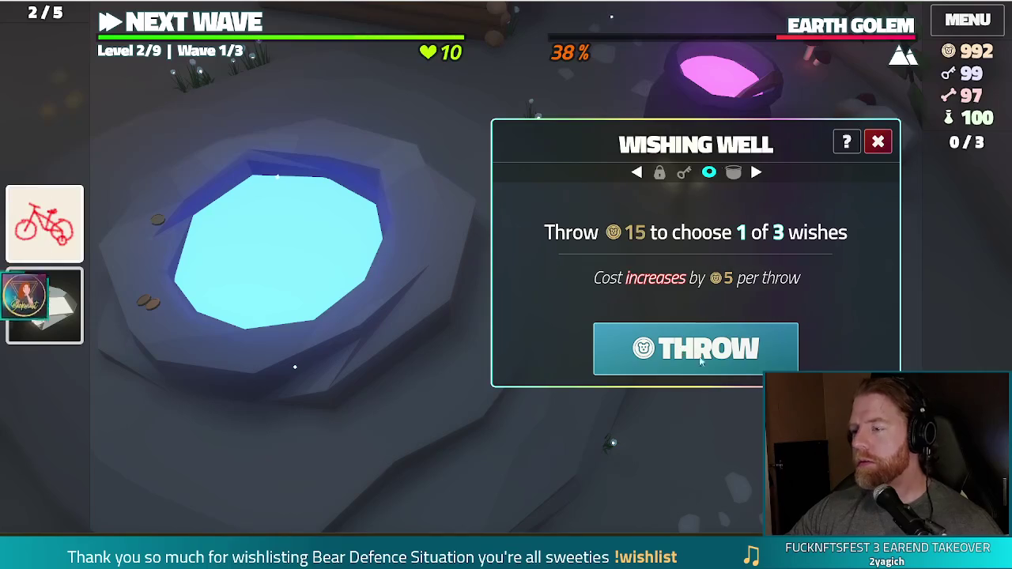
click(692, 342)
click(640, 197)
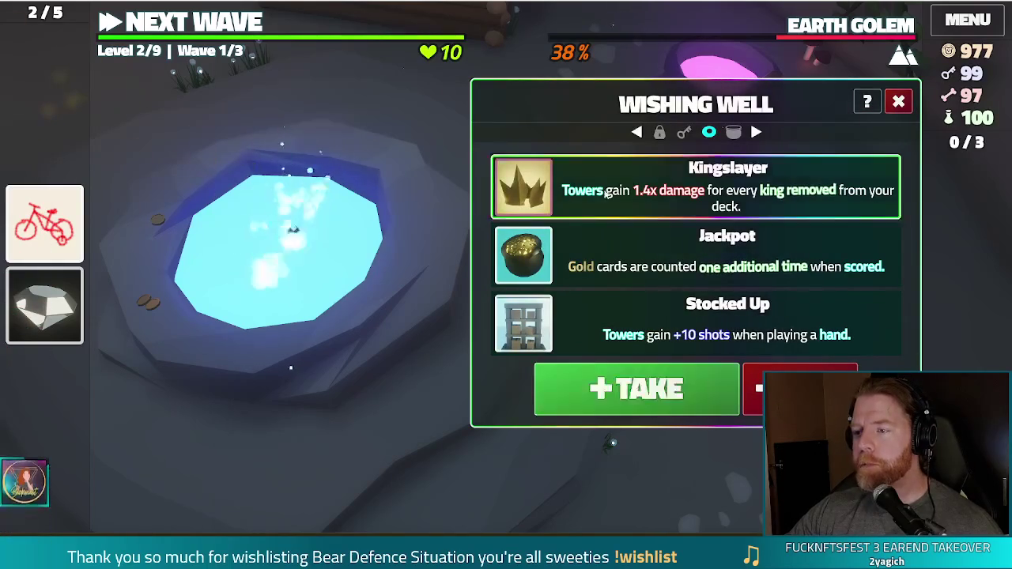
click(637, 391)
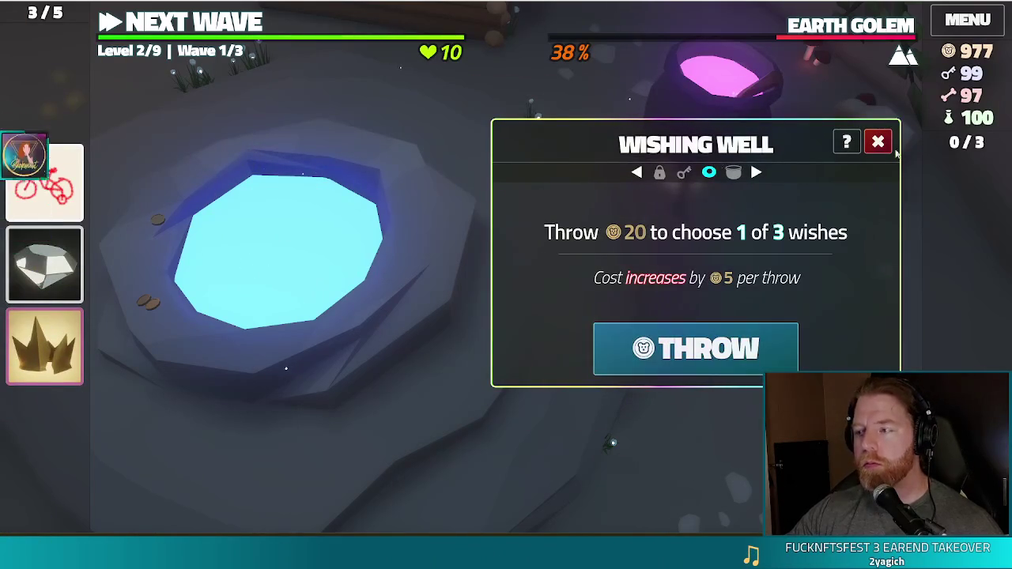
Close the Wishing Well and discard the Training Wheels card.
click(229, 203)
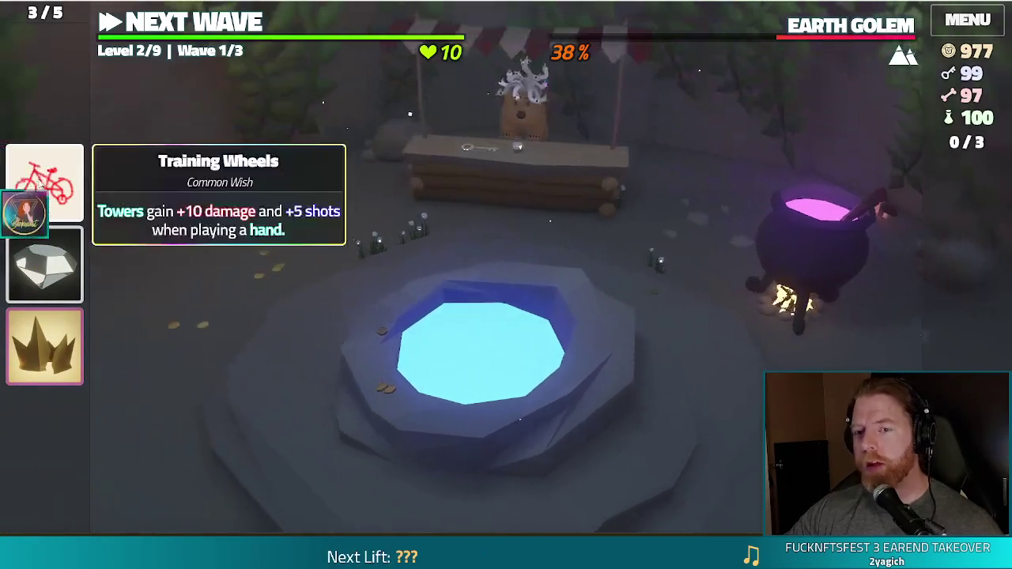
click(45, 182)
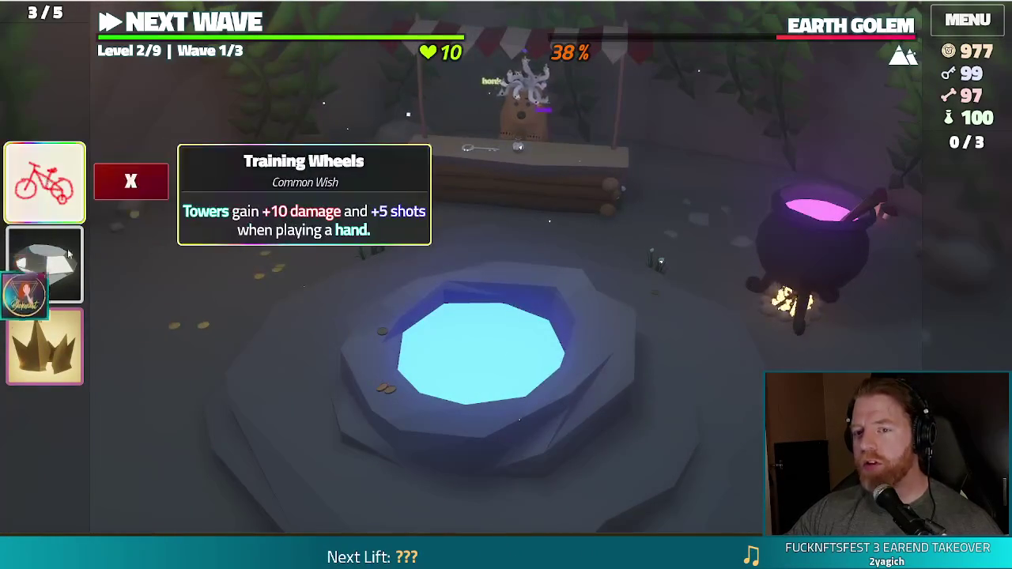
click(153, 182)
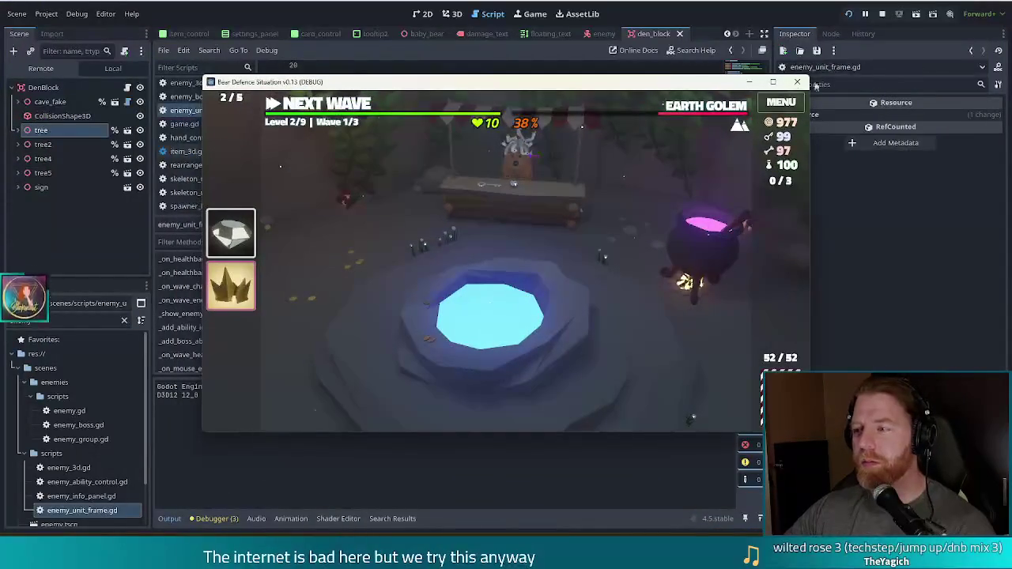
Stop the debug game and put the cursor at the end of line 31 in enemy_unit_frame.gd.
click(797, 82)
click(543, 199)
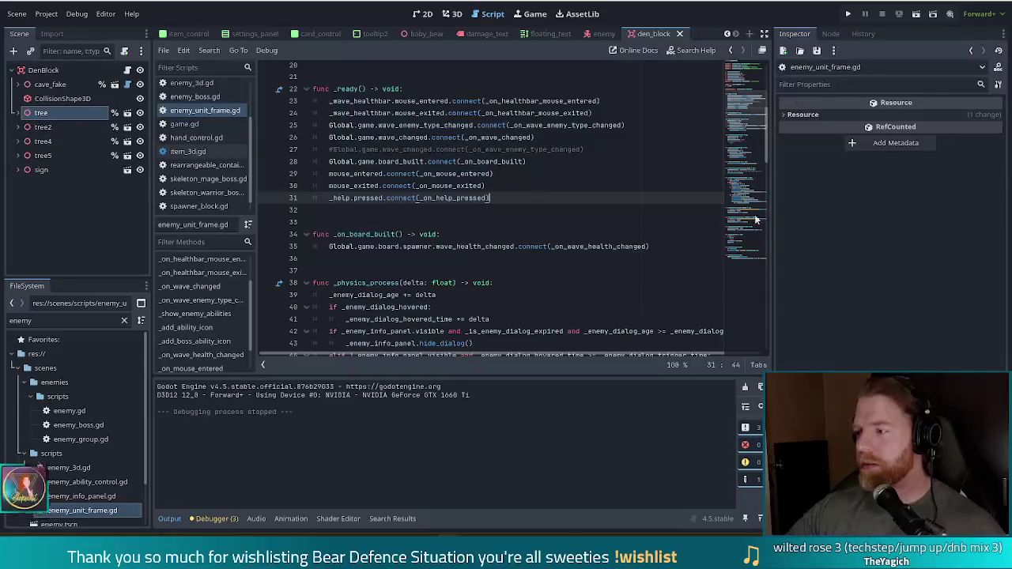
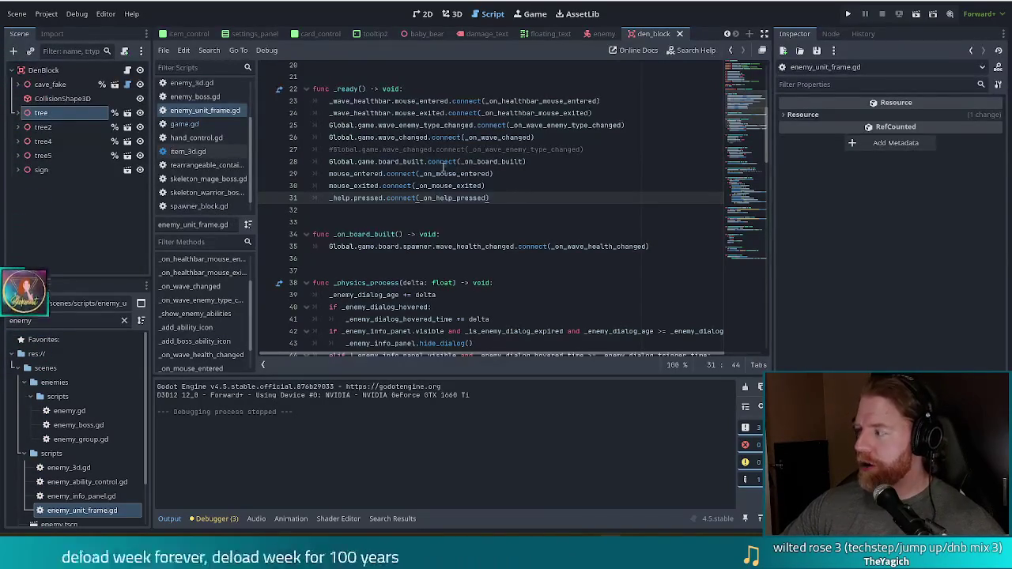
Jump to the _on_wave_health_changed definition at line 106 and inspect its health bar value assignment.
scroll(516, 227, down, 2)
click(539, 223)
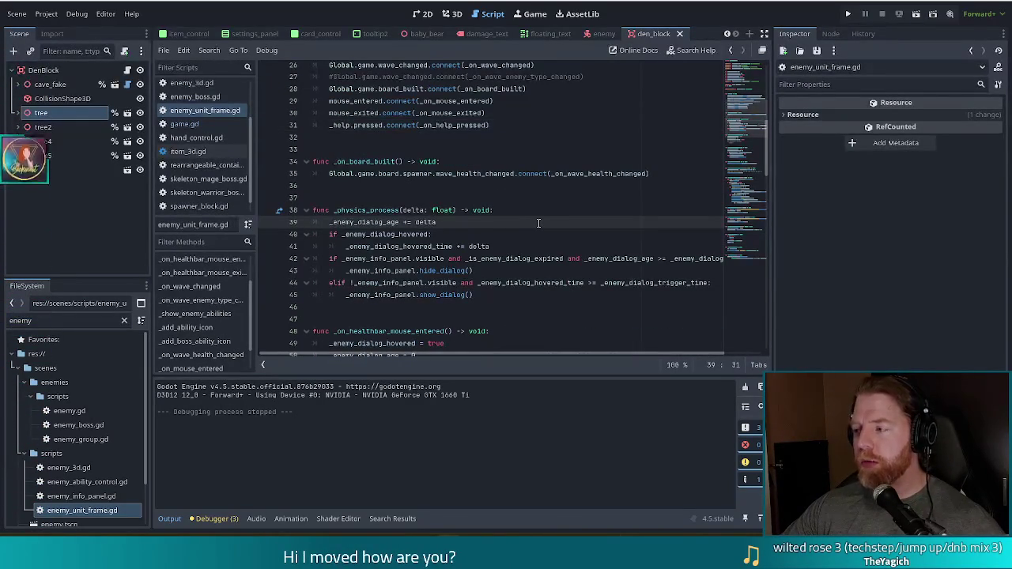
scroll(539, 223, up, 1)
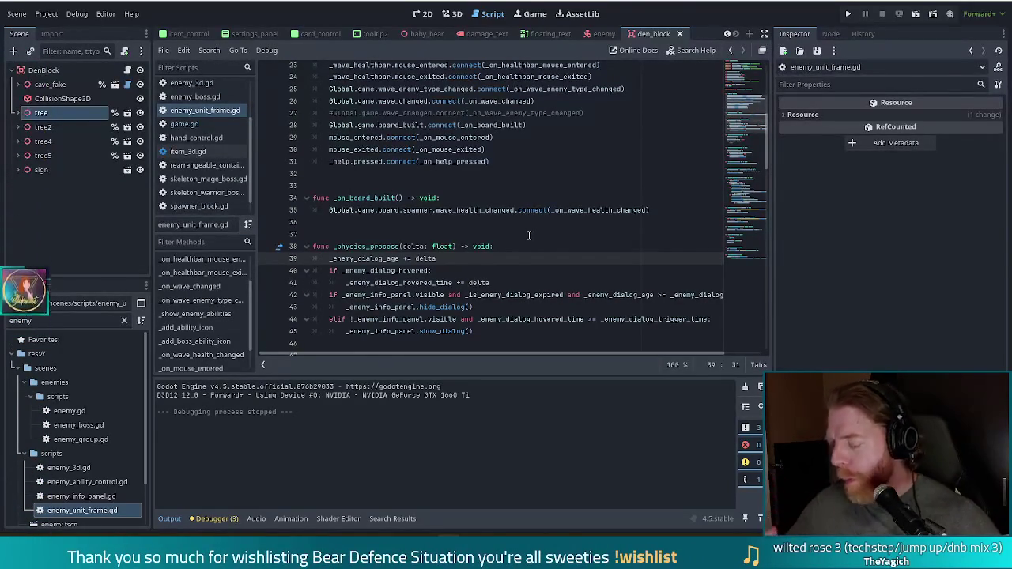
scroll(530, 235, up, 2)
scroll(532, 235, down, 3)
click(591, 176)
ctrl+click(589, 180)
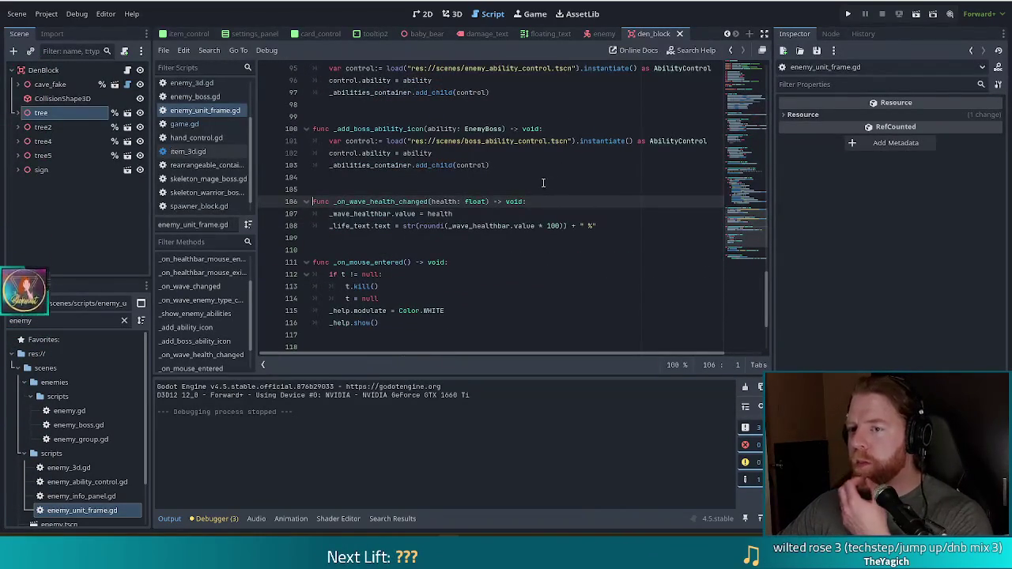
click(540, 214)
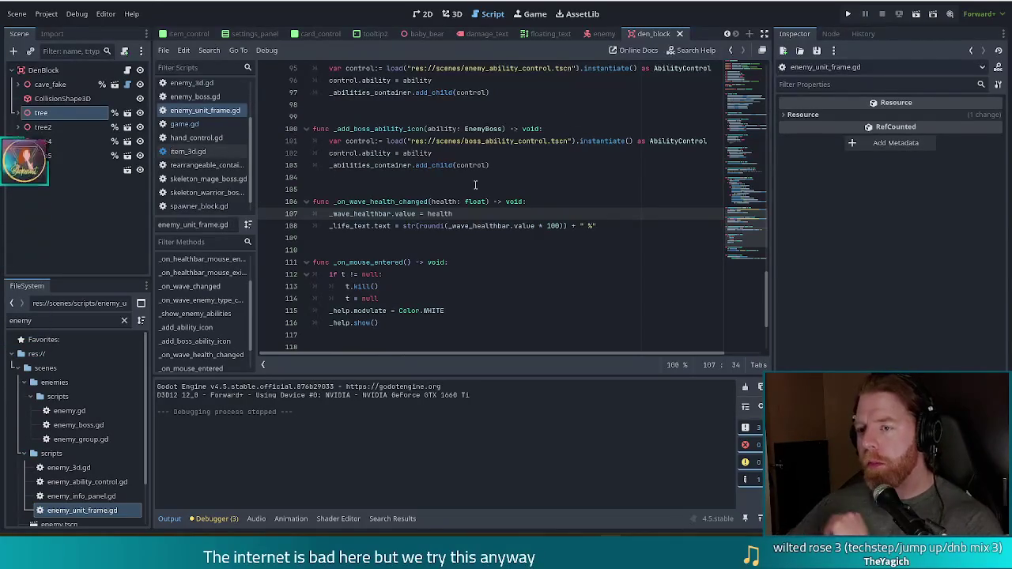
click(418, 214)
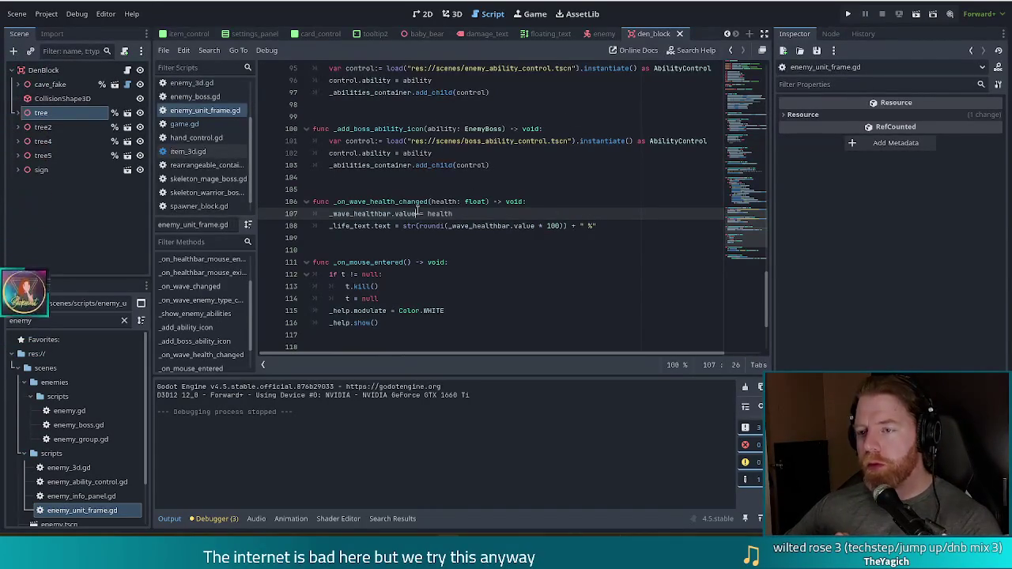
click(374, 198)
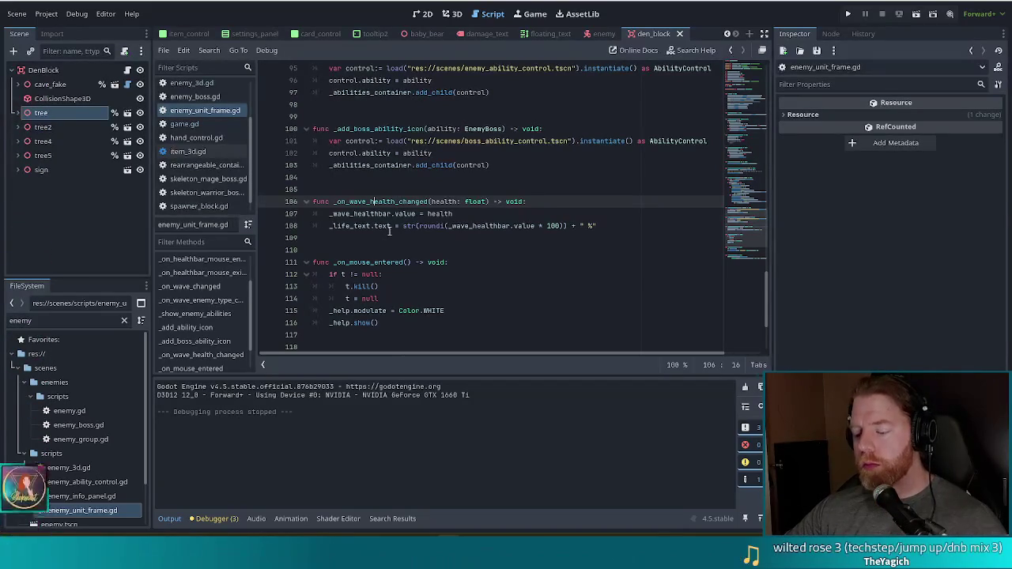
mouse_move(390, 229)
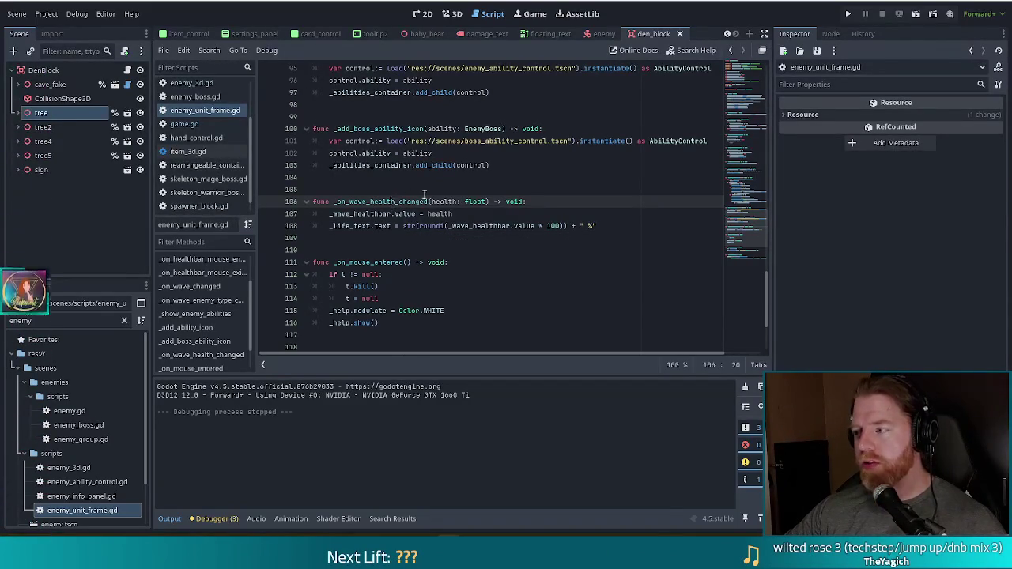
scroll(507, 206, up, 18)
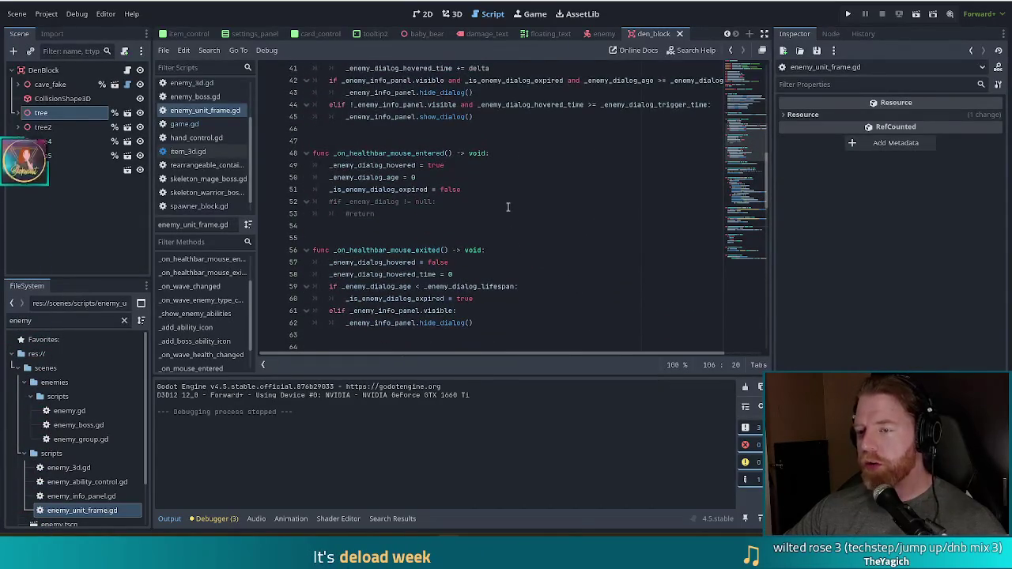
scroll(508, 207, up, 5)
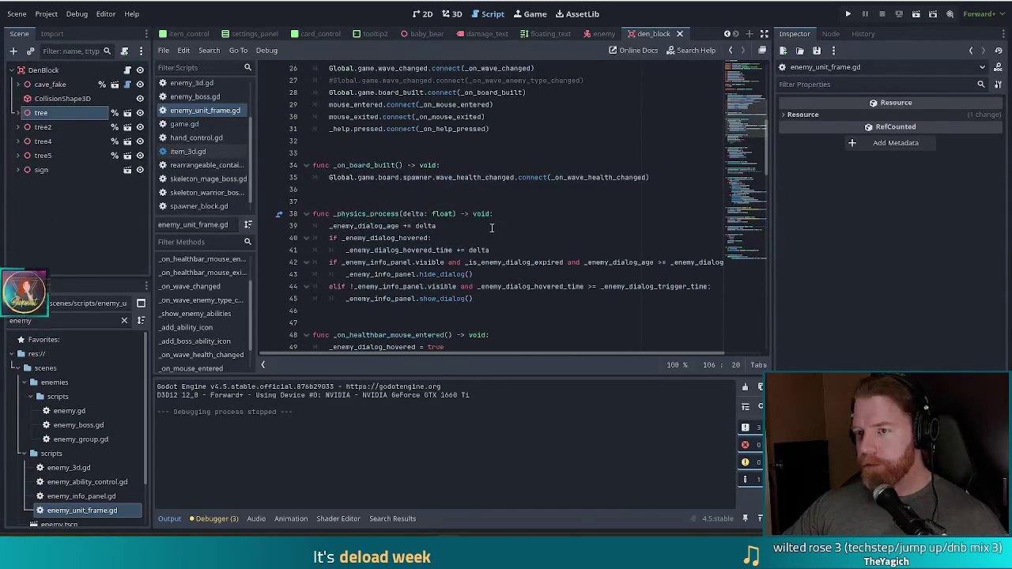
scroll(491, 213, up, 3)
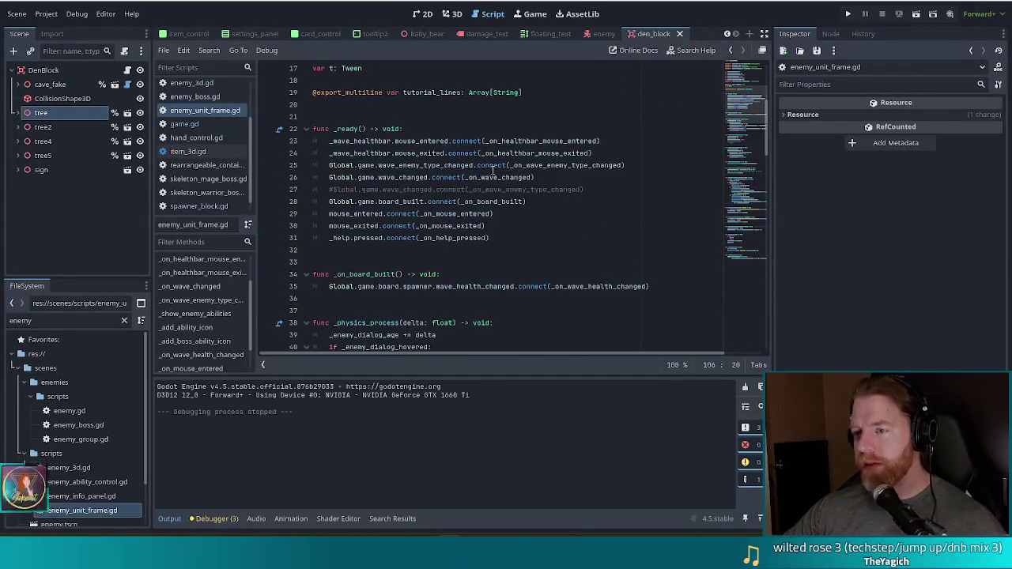
click(551, 165)
click(563, 165)
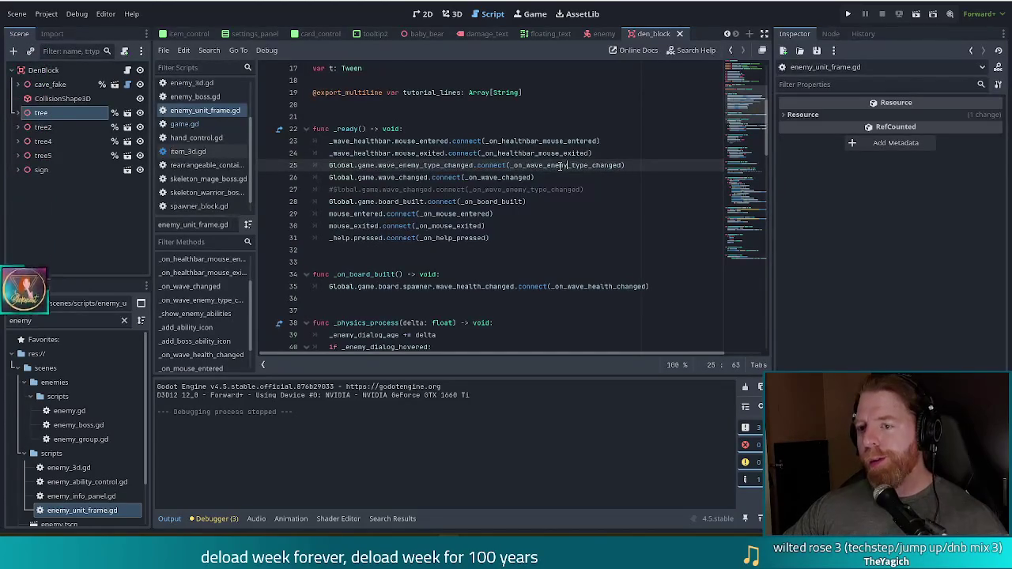
click(501, 177)
click(744, 205)
drag(744, 205, 744, 245)
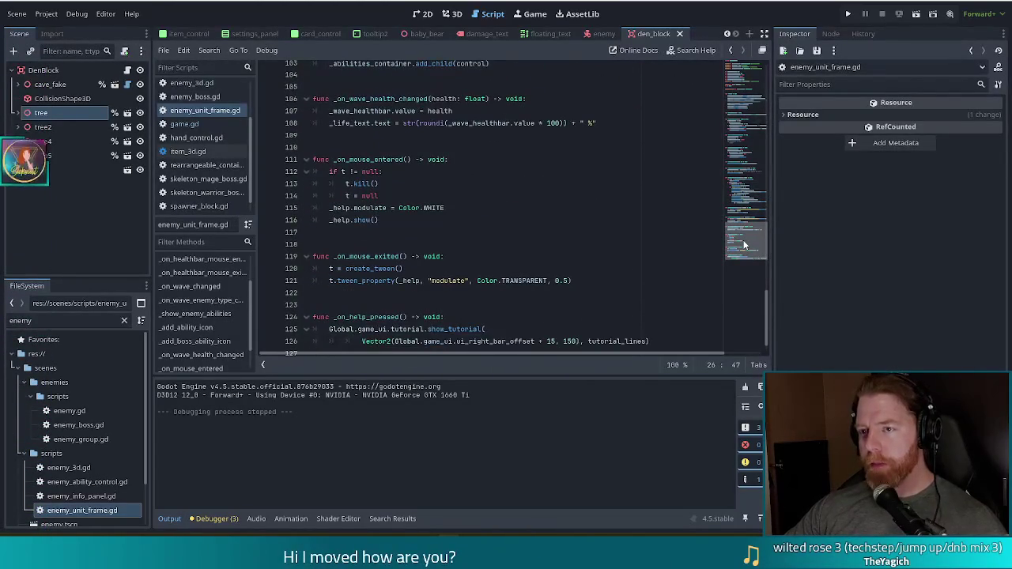
scroll(553, 206, up, 2)
click(387, 180)
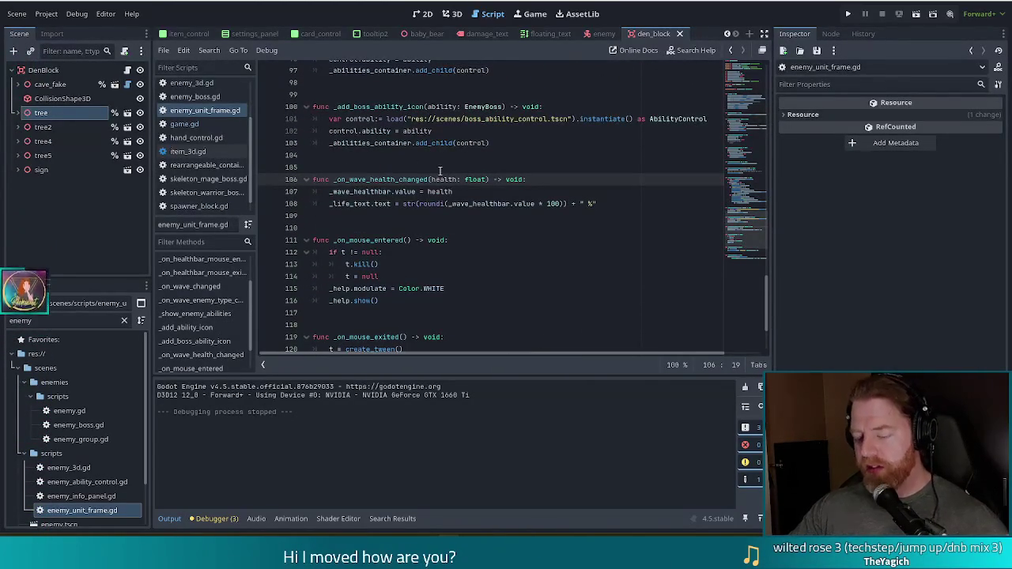
Search all project files for on_wave_health and open the line 35 signal connection match.
key(ctrl+shift+f)
text(on_w)
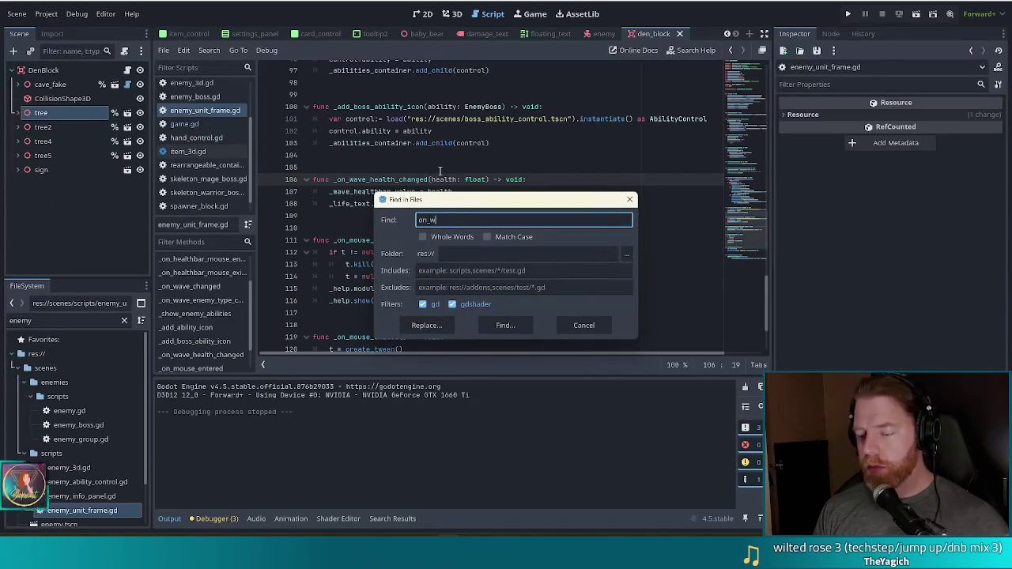
text(ave_health)
key(Return)
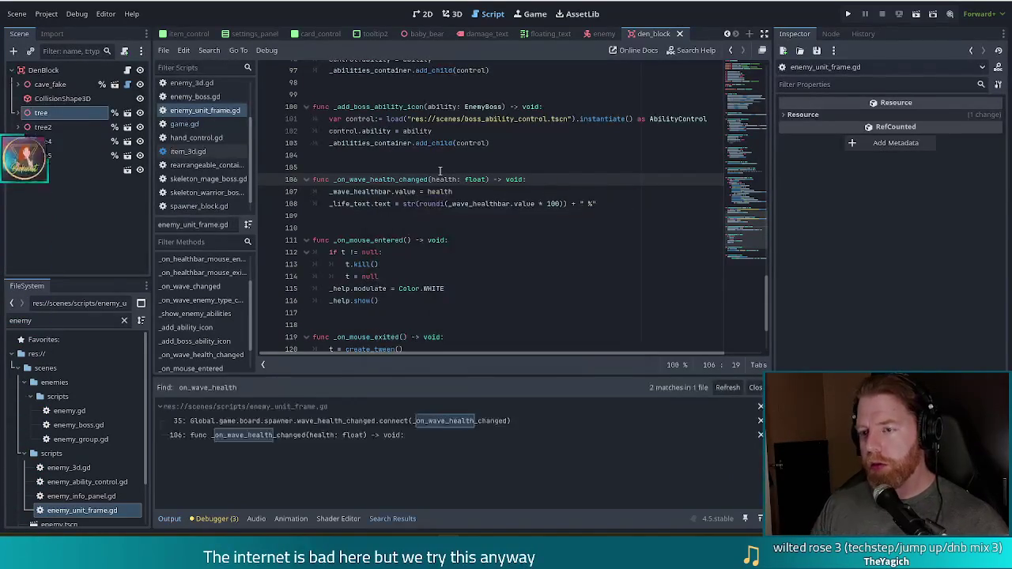
click(332, 421)
scroll(585, 166, up, 2)
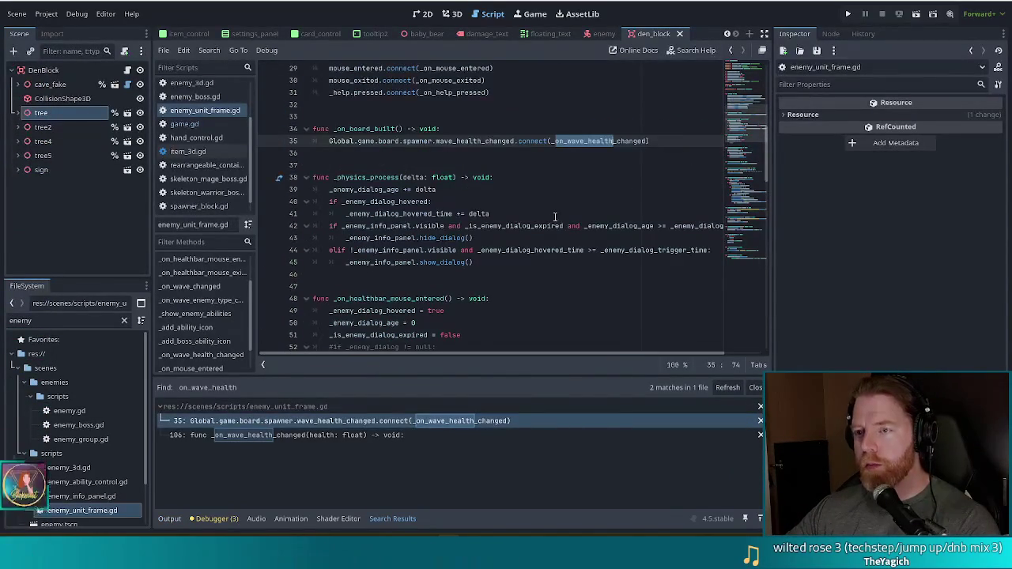
In spawner_block.gd, find wave_health and go to the wave_health_changed emit on line 47.
ctrl+click(461, 142)
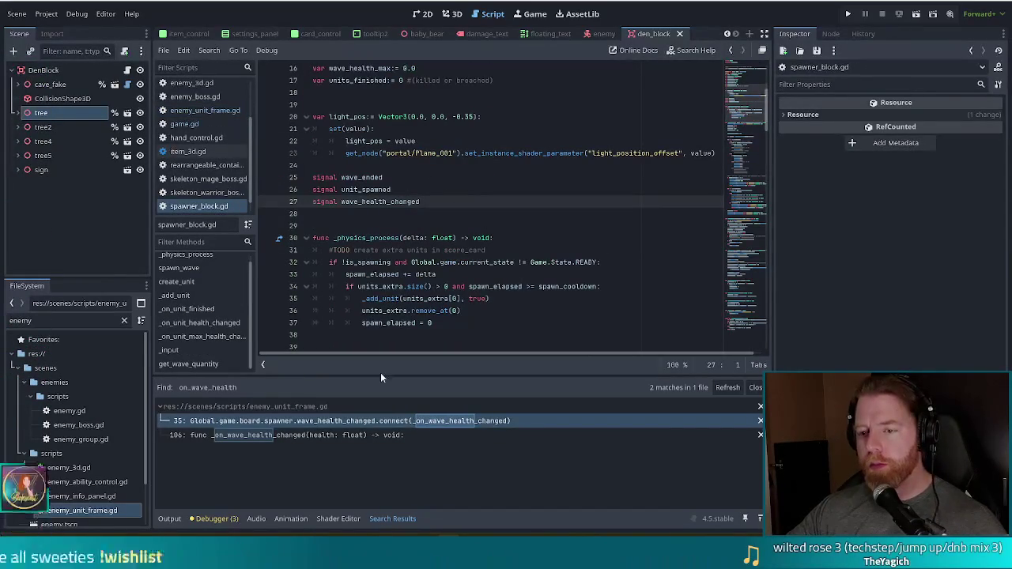
click(448, 220)
key(ctrl+f)
text(wave_heat)
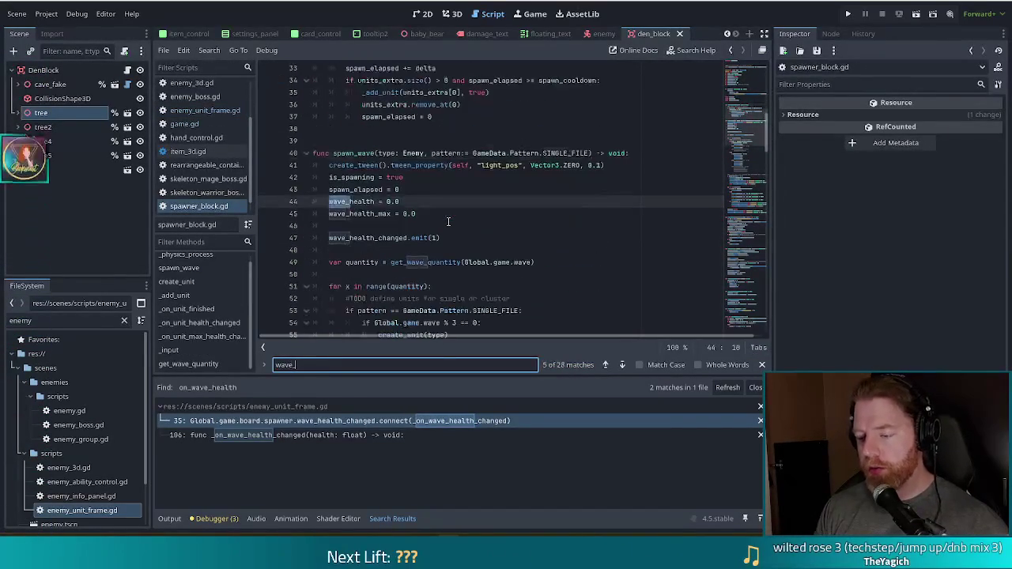
key(BackSpace)
text(lth)
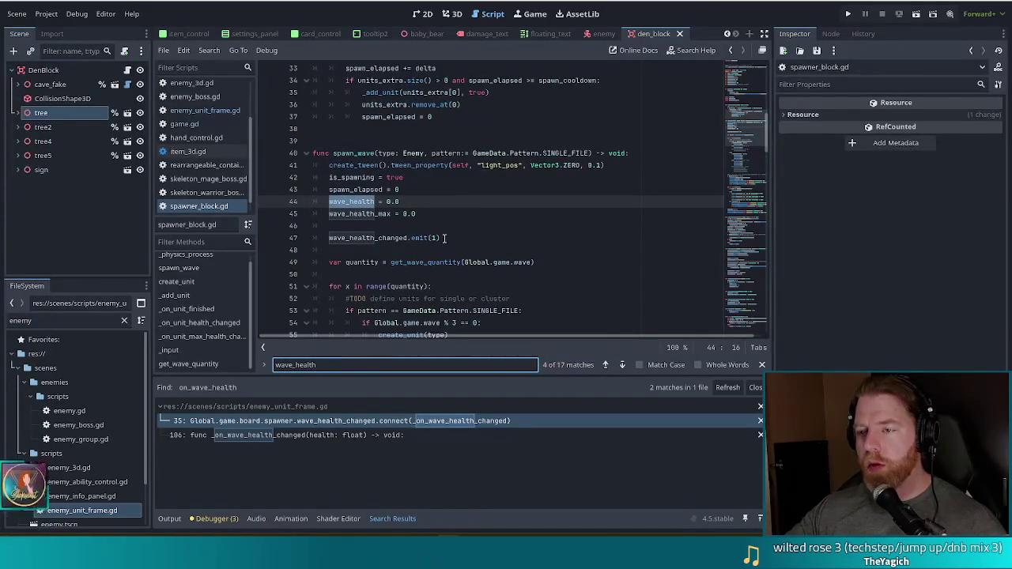
click(445, 238)
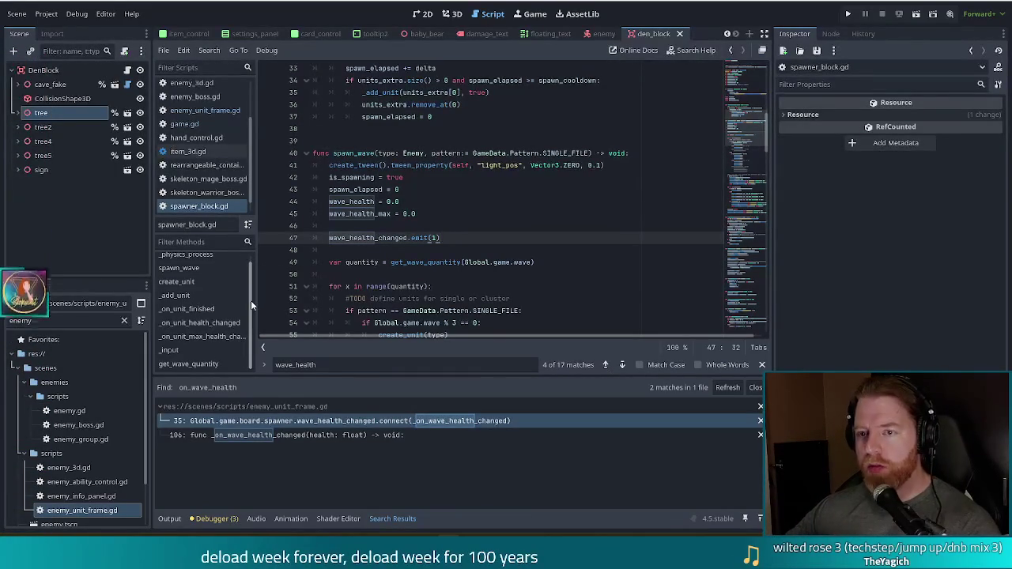
Scroll down to _on_unit_max_health_changed near line 153 and its print(wave_health_max) line.
drag(251, 300, 248, 278)
scroll(253, 307, down, 1)
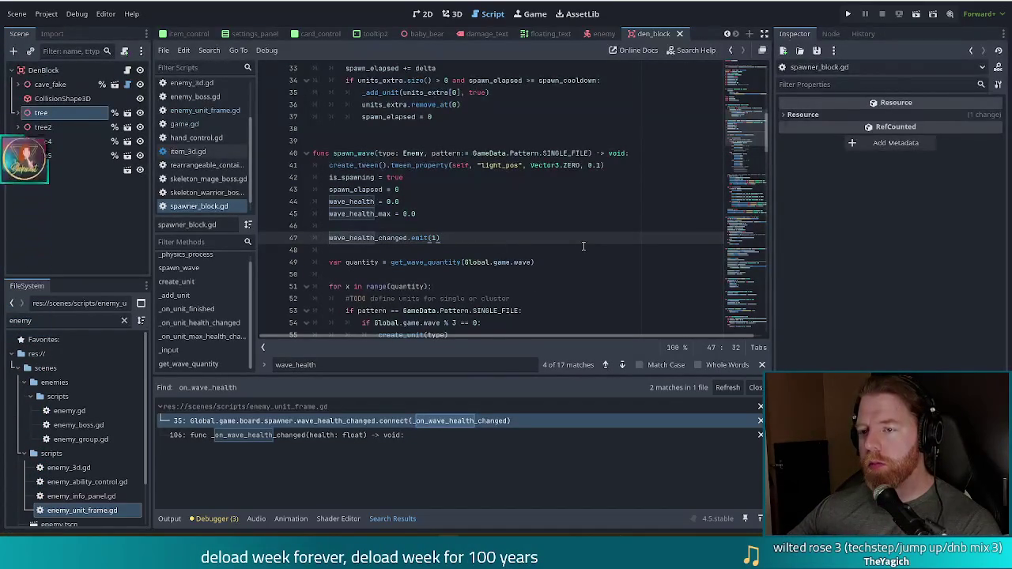
scroll(565, 245, down, 5)
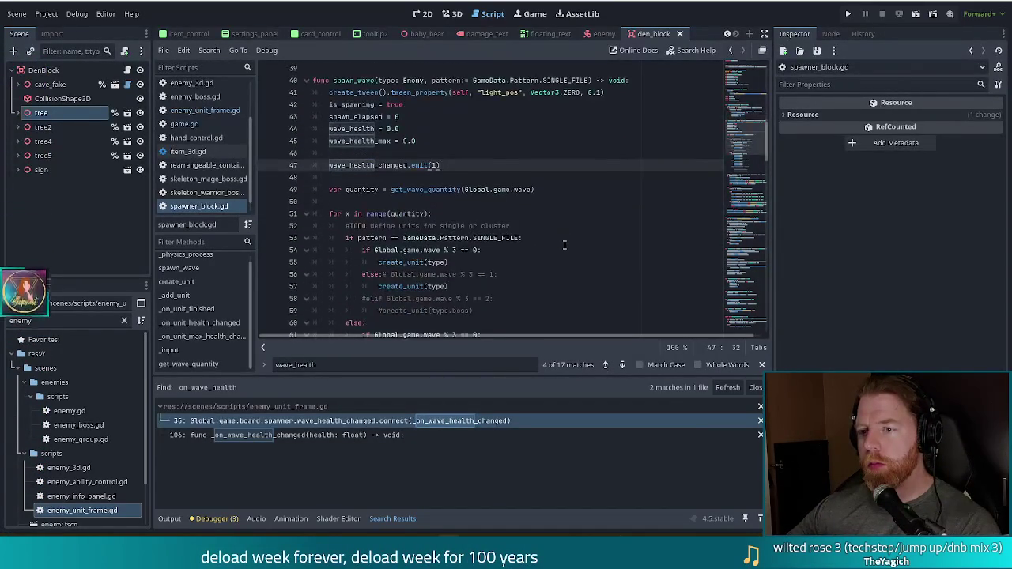
drag(755, 151, 753, 324)
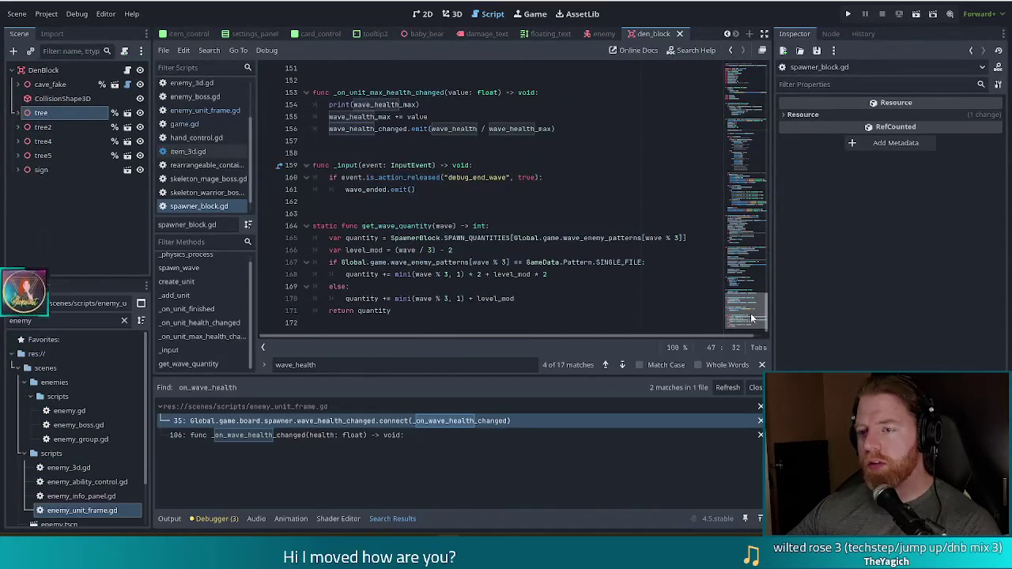
scroll(751, 312, up, 1)
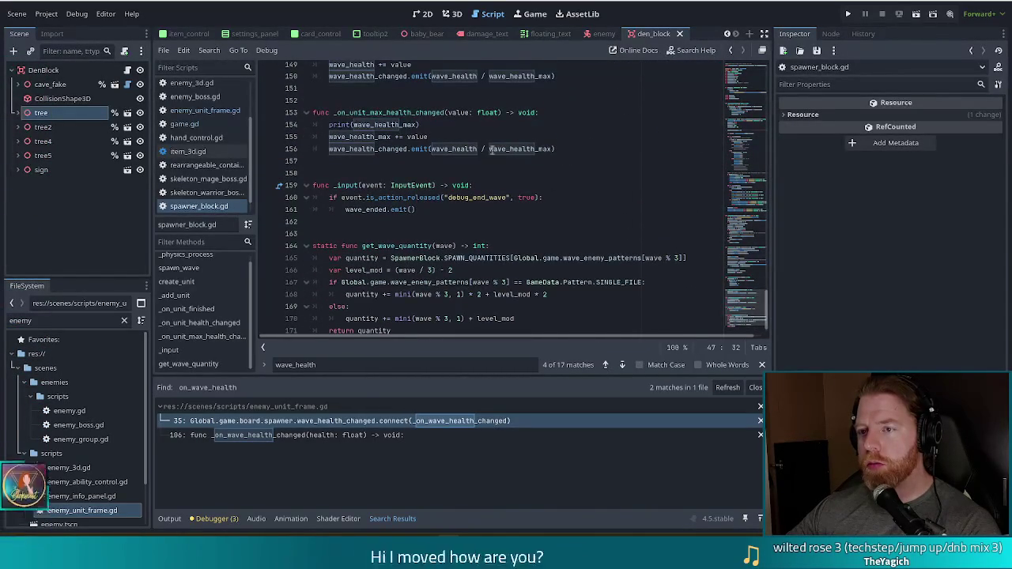
click(434, 125)
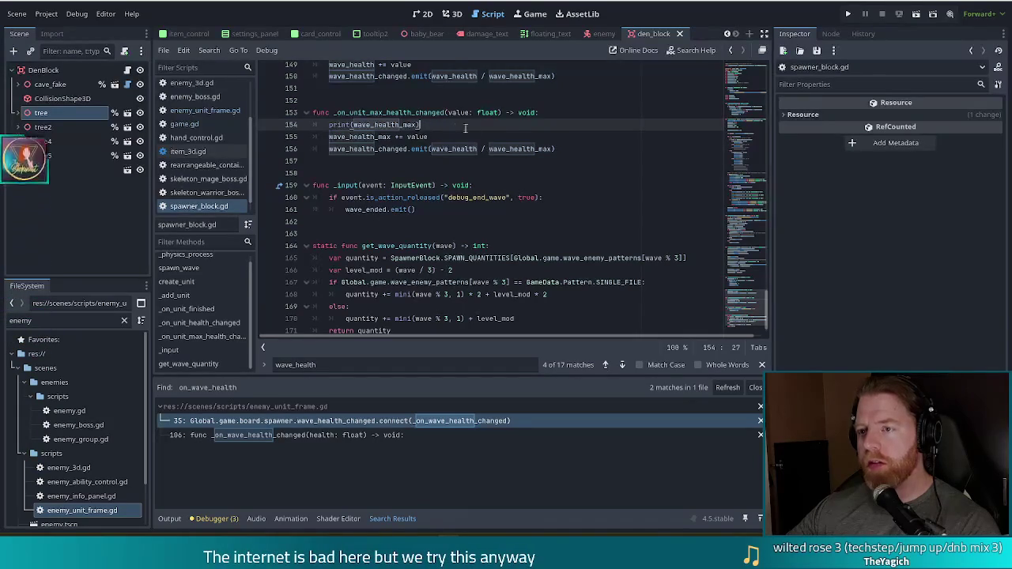
Delete the print(wave_health_max) line, then scroll back toward the top of spawner_block.gd.
drag(522, 125, 554, 113)
key(BackSpace)
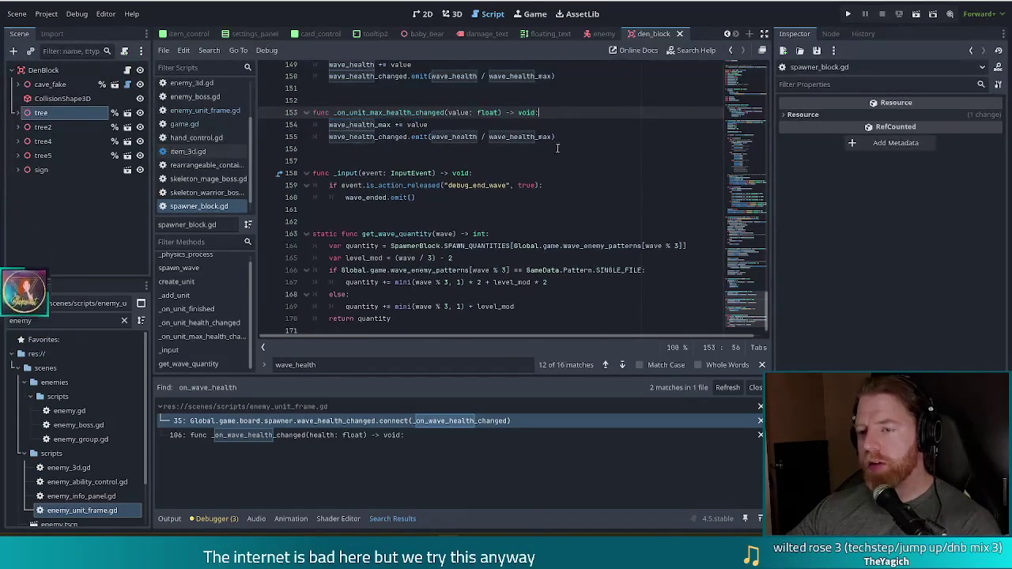
click(579, 270)
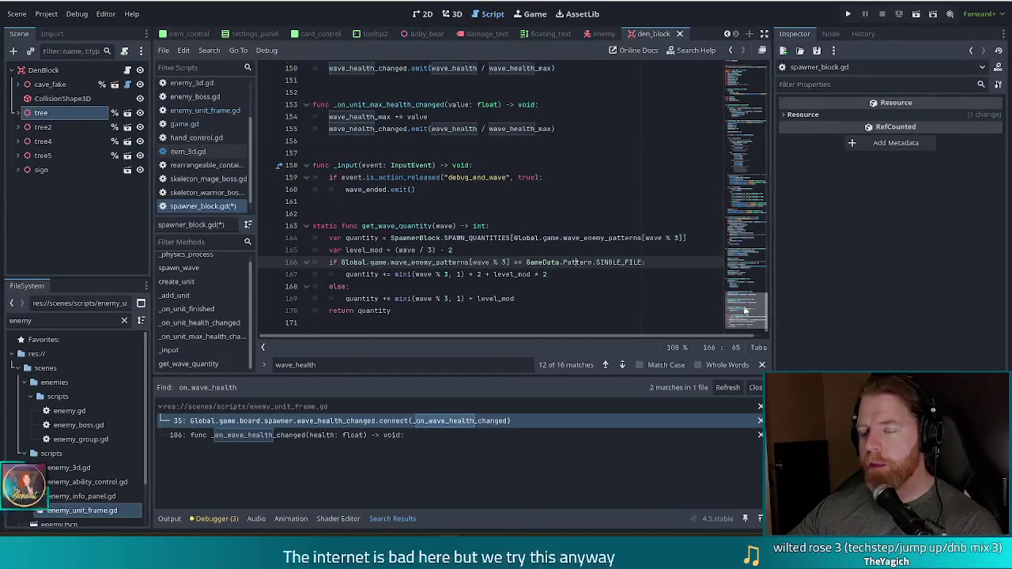
click(745, 214)
mouse_move(744, 214)
mouse_down()
mouse_move(744, 82)
mouse_move(744, 98)
mouse_up()
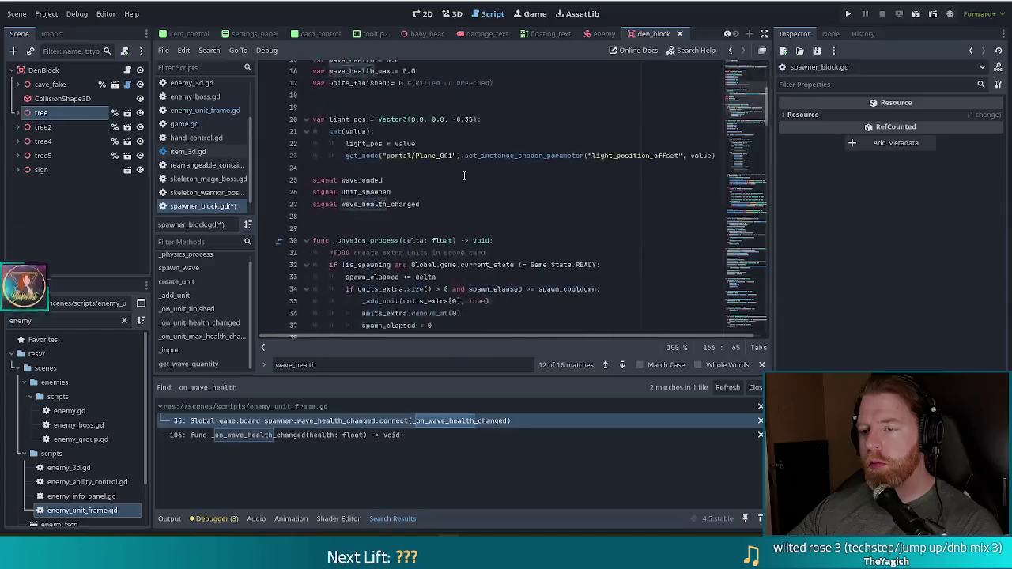
scroll(465, 177, down, 4)
scroll(465, 176, up, 6)
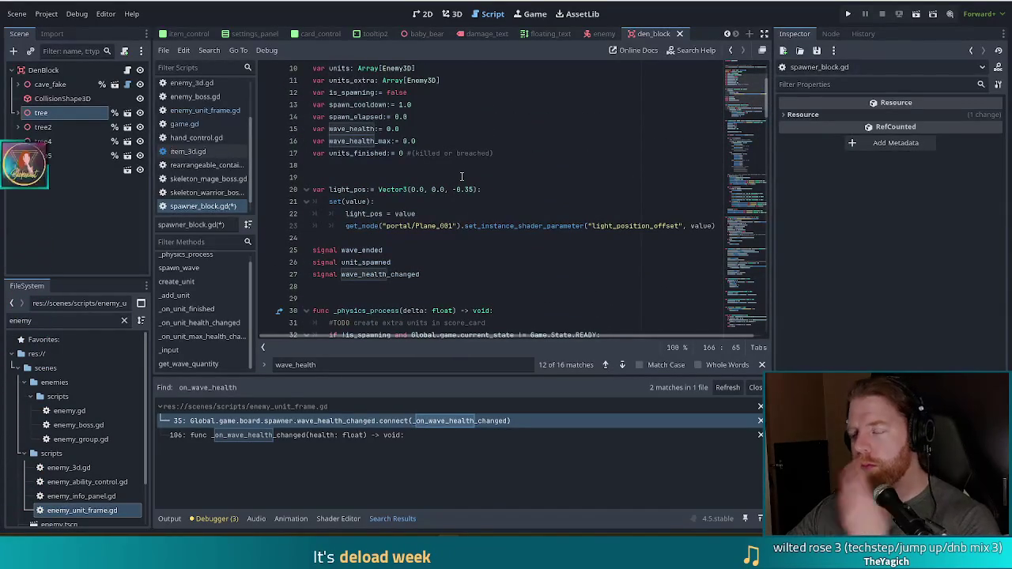
scroll(506, 185, down, 3)
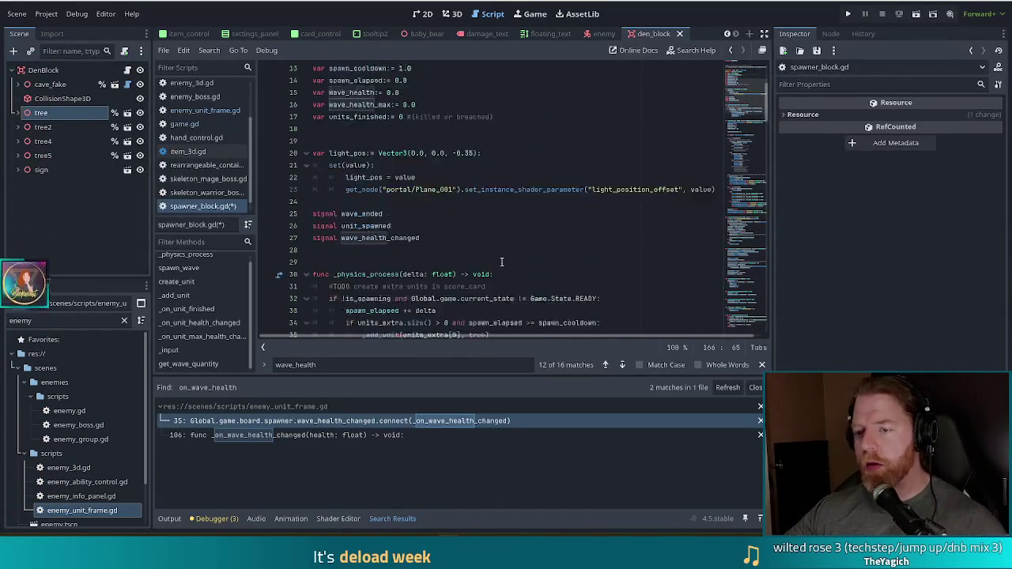
click(445, 164)
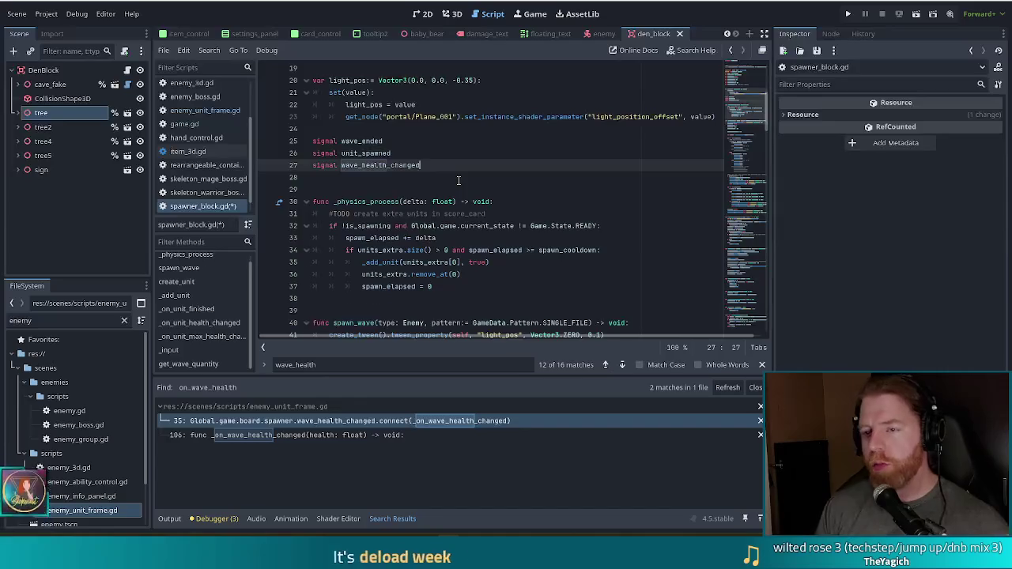
Add a func _ready() -> void: declaration below the signals in spawner_block.gd.
key(Return)
key(Return)
key(Return)
text(func _read)
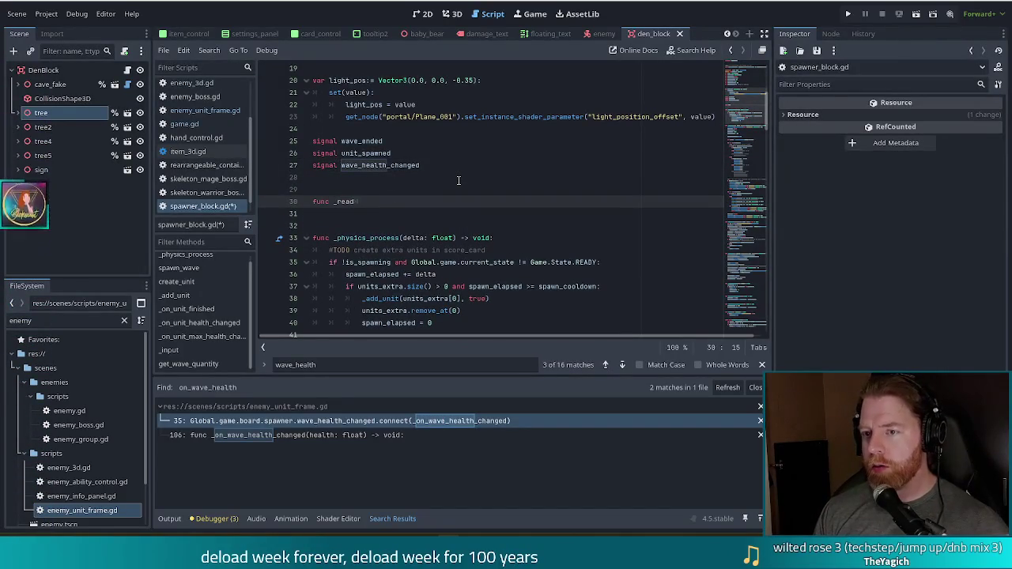
key(BackSpace)
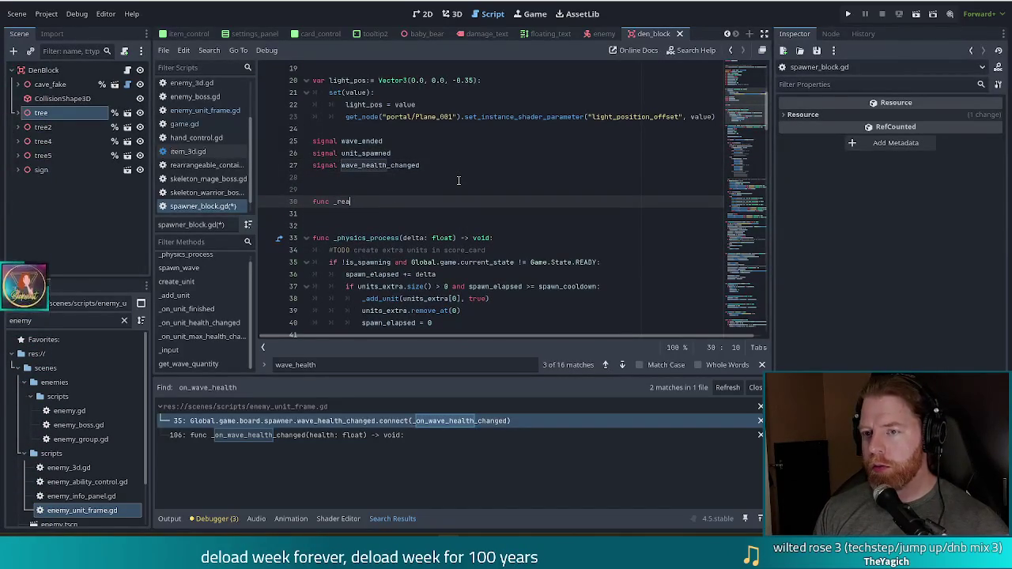
text(dy)
key(Return)
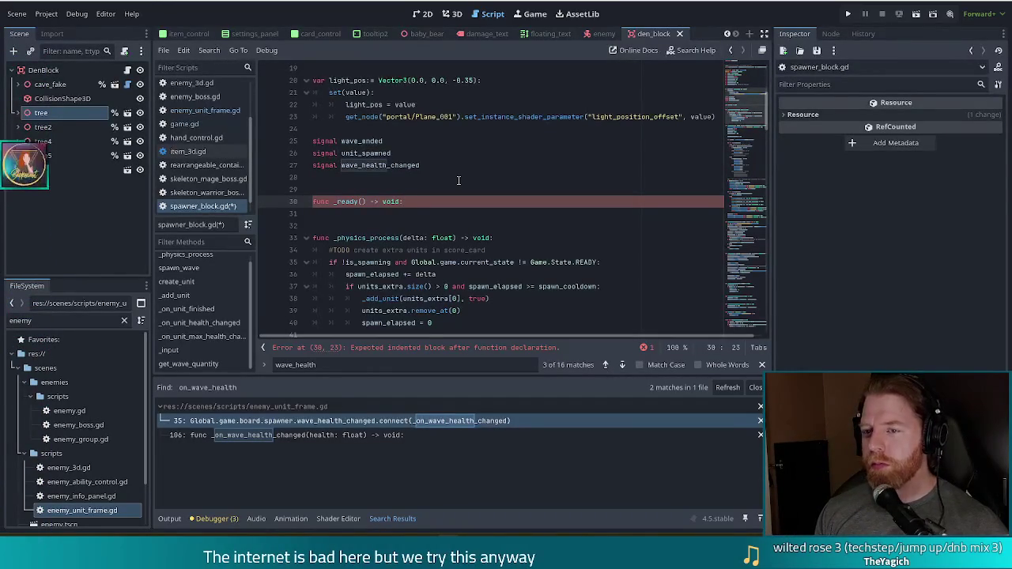
key(Return)
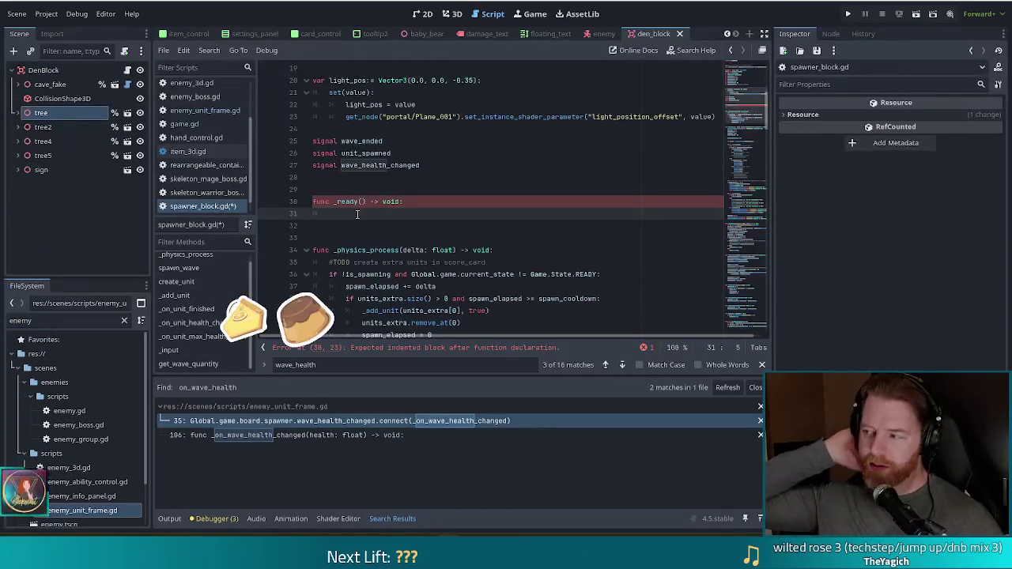
Write Global.game.wave_changed.connect(_on_wave_changed) in _ready and leave room for the handler.
text(G)
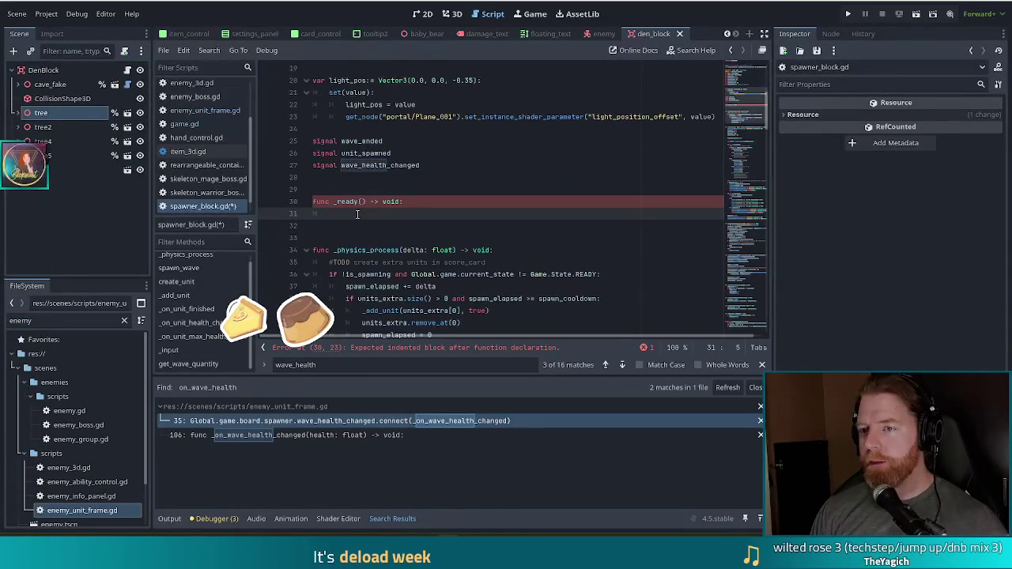
text(lobal)
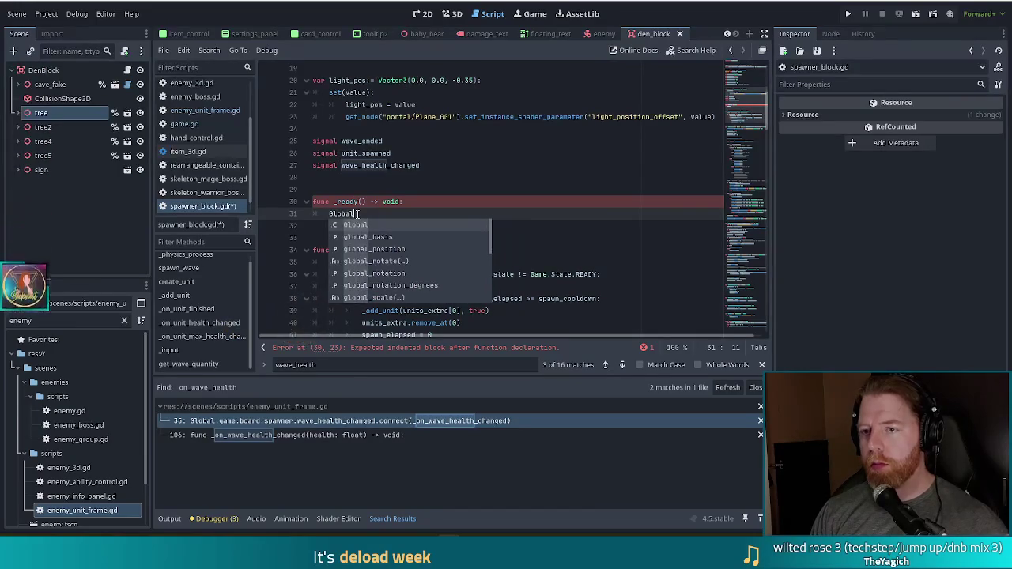
text(.game.wave)
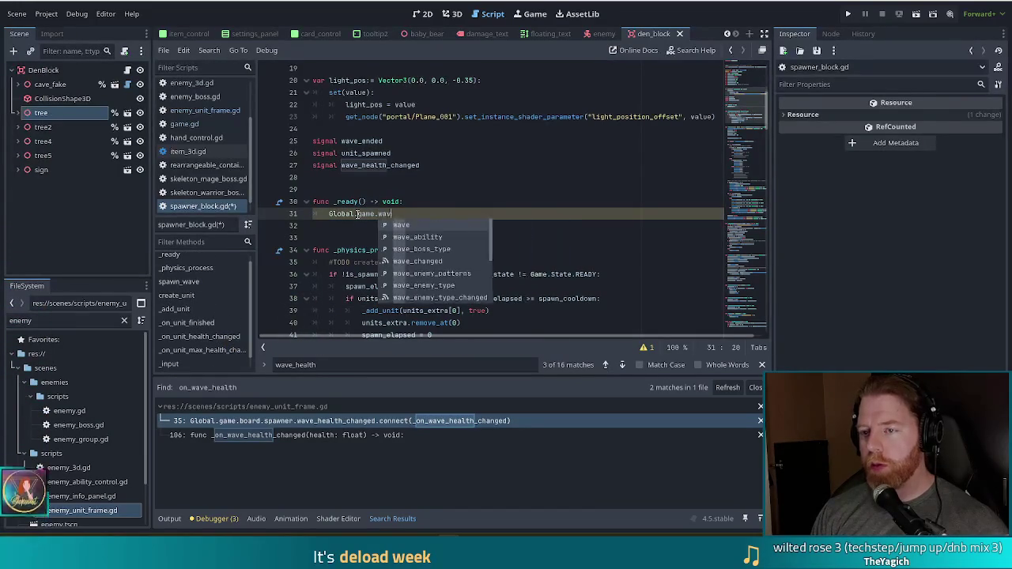
key(Down)
key(Down)
key(Return)
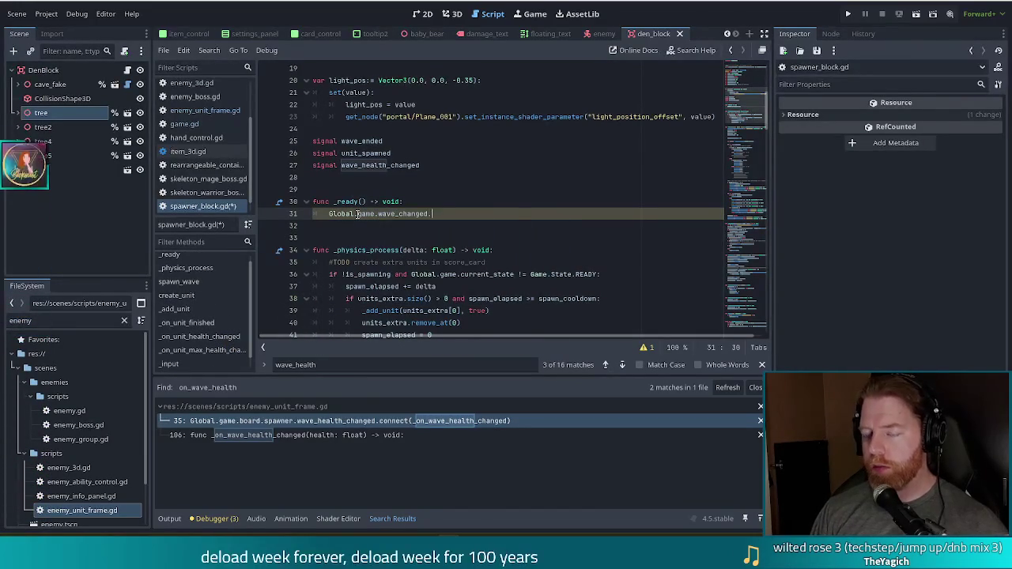
text(conn)
key(Return)
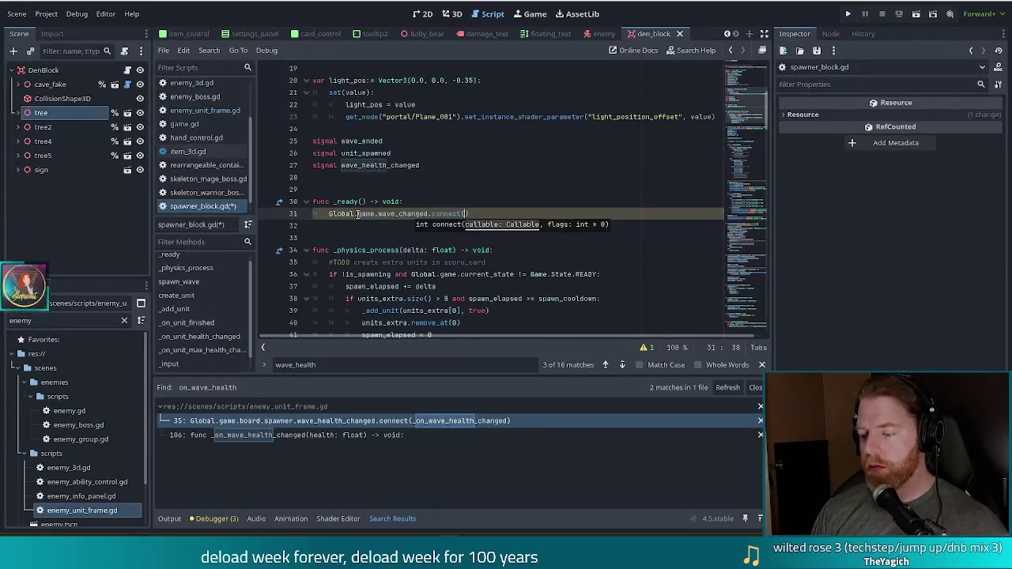
text(_on_wave_cha)
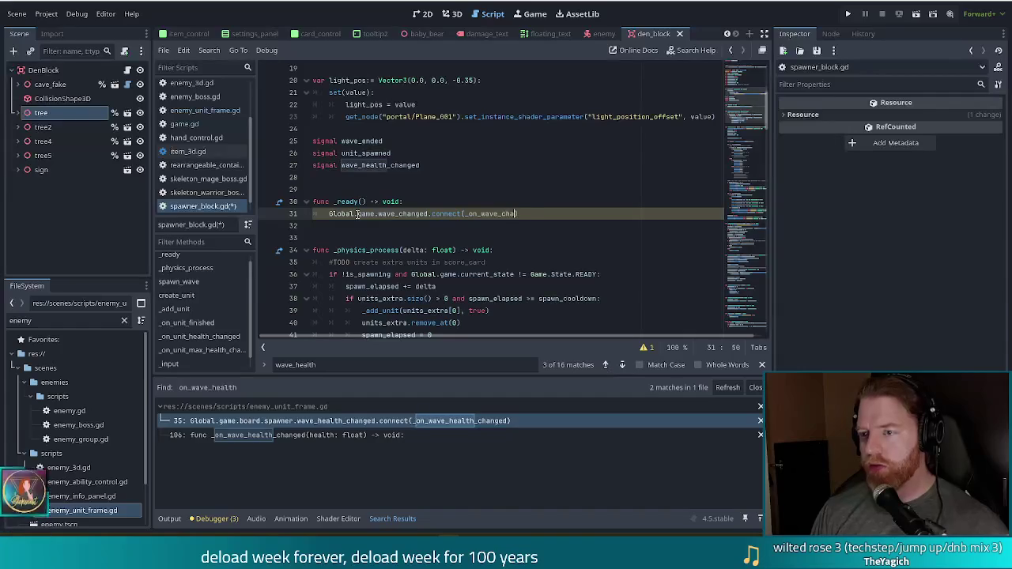
text(nged)
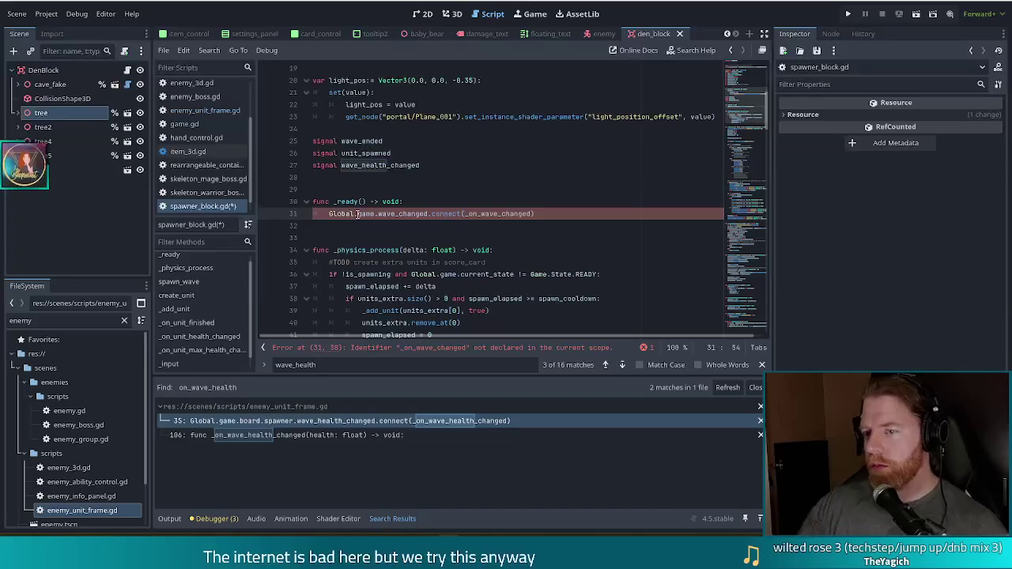
click(529, 227)
key(Return)
key(Return)
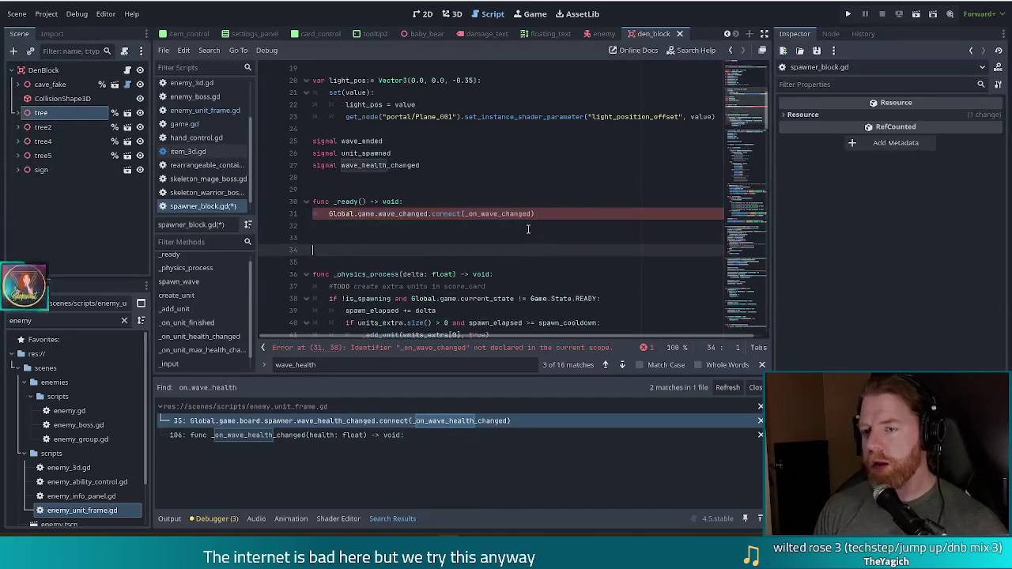
Declare the _on_wave_changed(wave: int) handler function below _ready.
text(func_on_wave_)
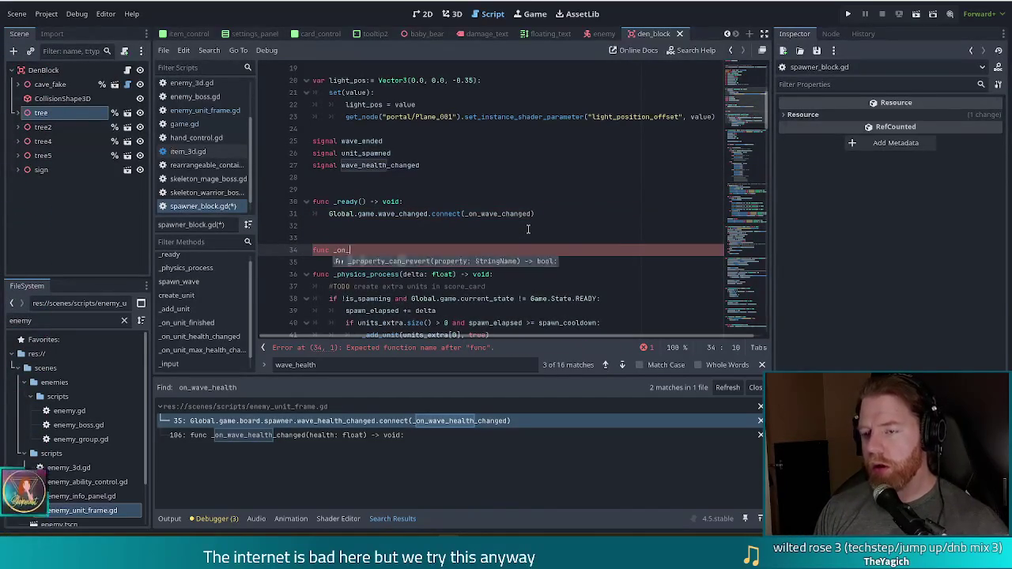
text(changed(wave: int) -> void)
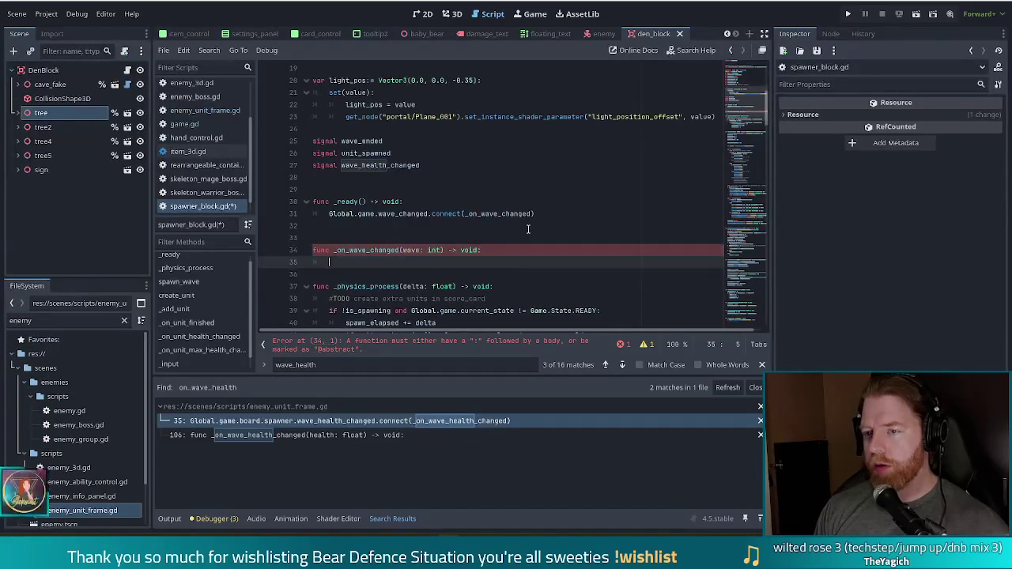
text(:)
key(Return)
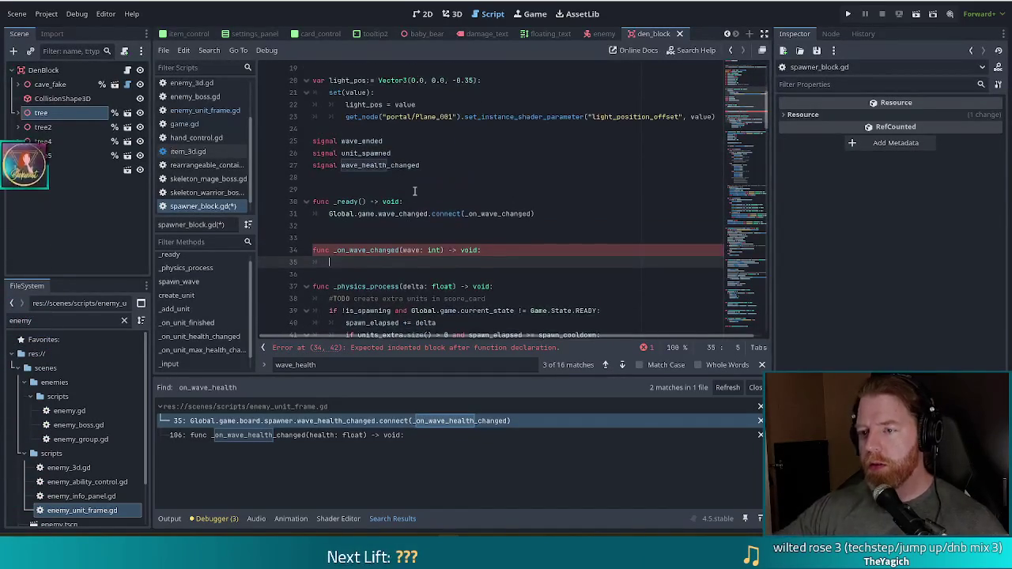
scroll(481, 203, down, 7)
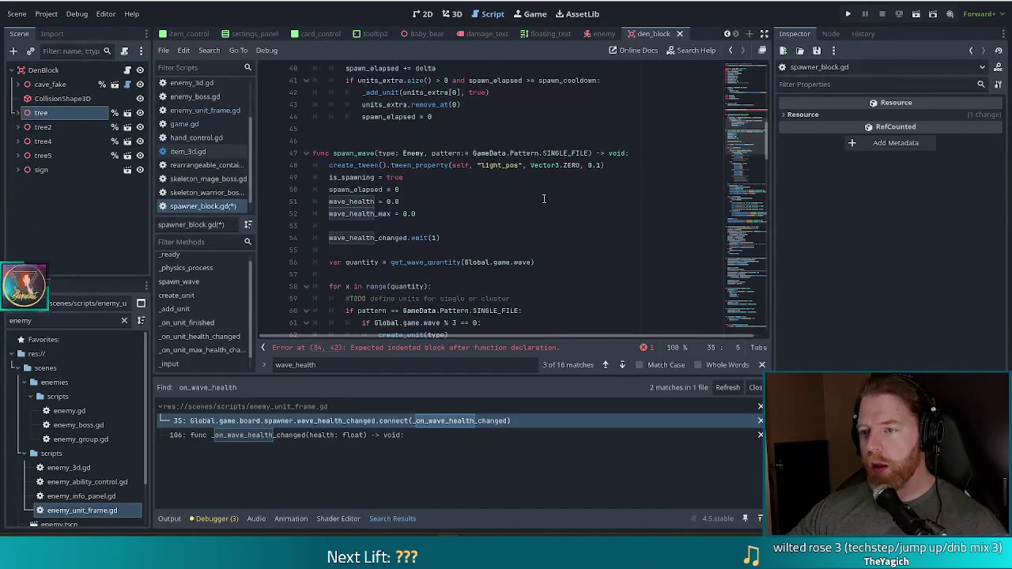
scroll(533, 207, down, 11)
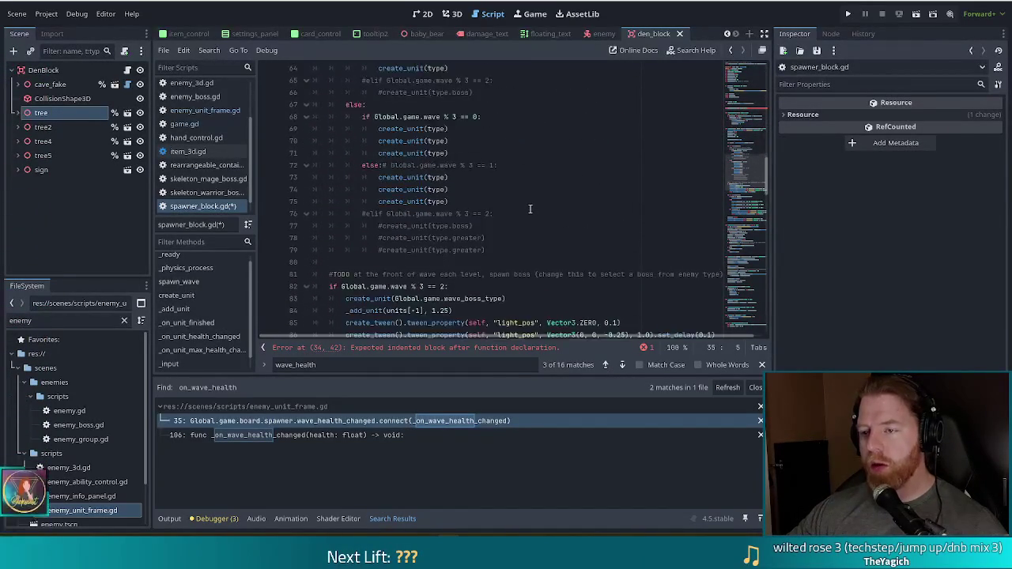
Move the wave_health_changed.emit(1) call into the body of _on_wave_changed.
key(ctrl+f)
text((1)
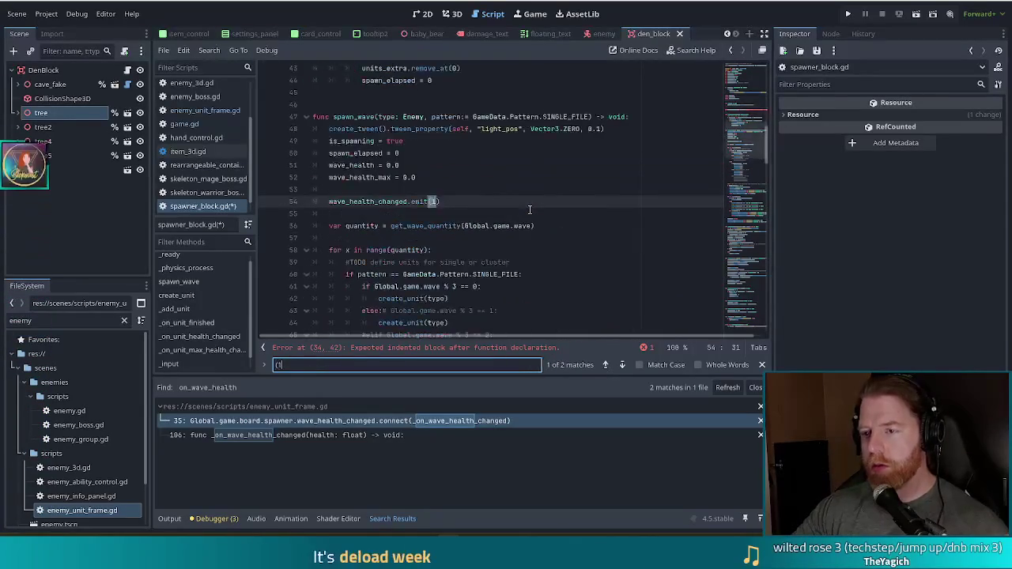
drag(436, 199, 453, 194)
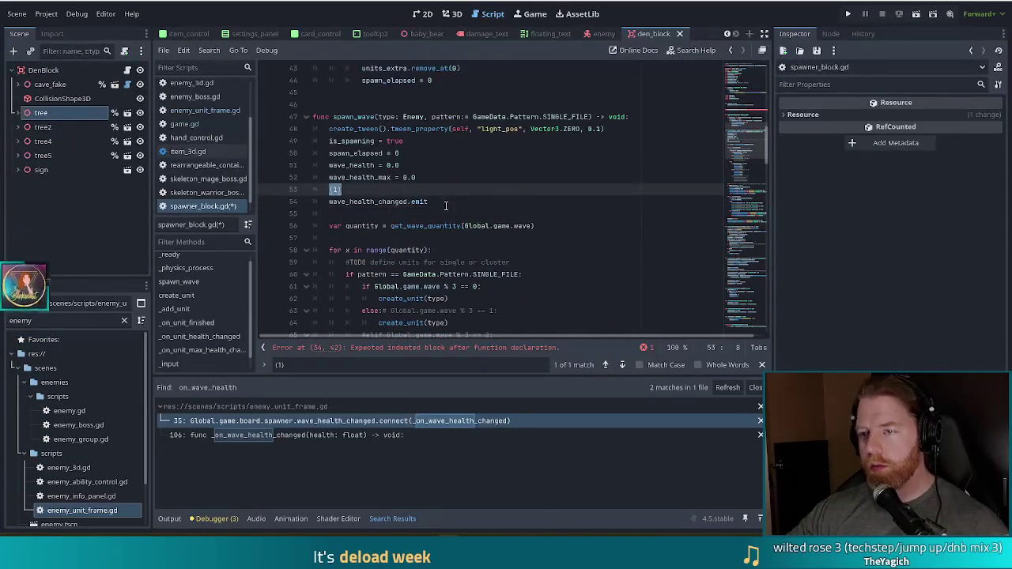
key(ctrl+z)
shift+click(454, 192)
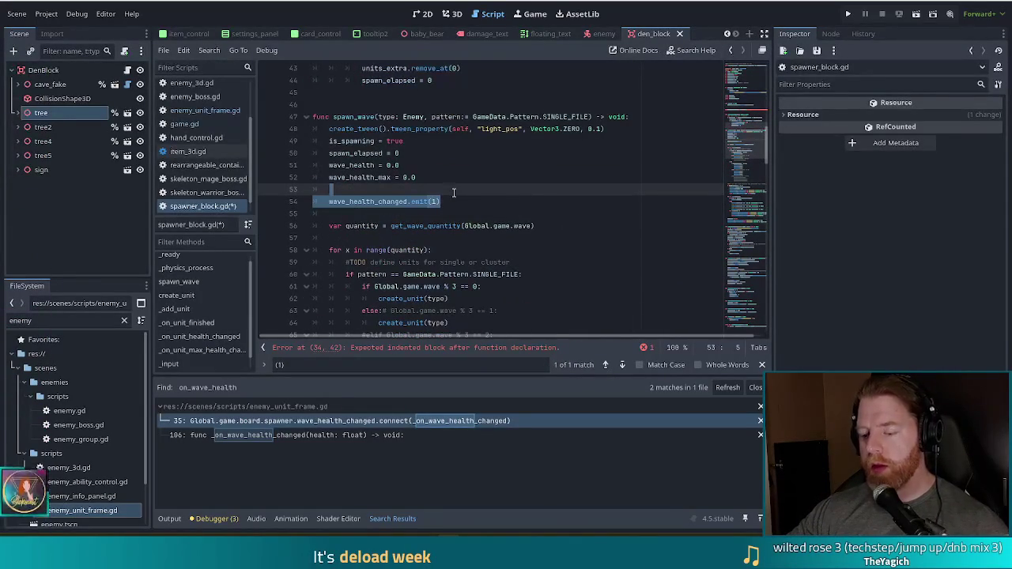
scroll(500, 218, up, 7)
click(500, 219)
text(wave_health_changed.emit(1))
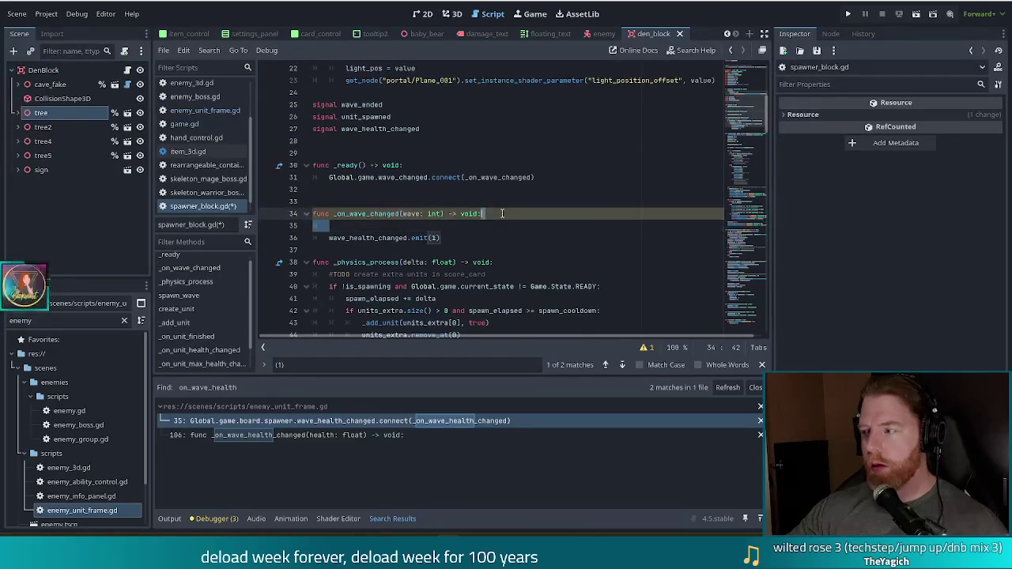
key(BackSpace)
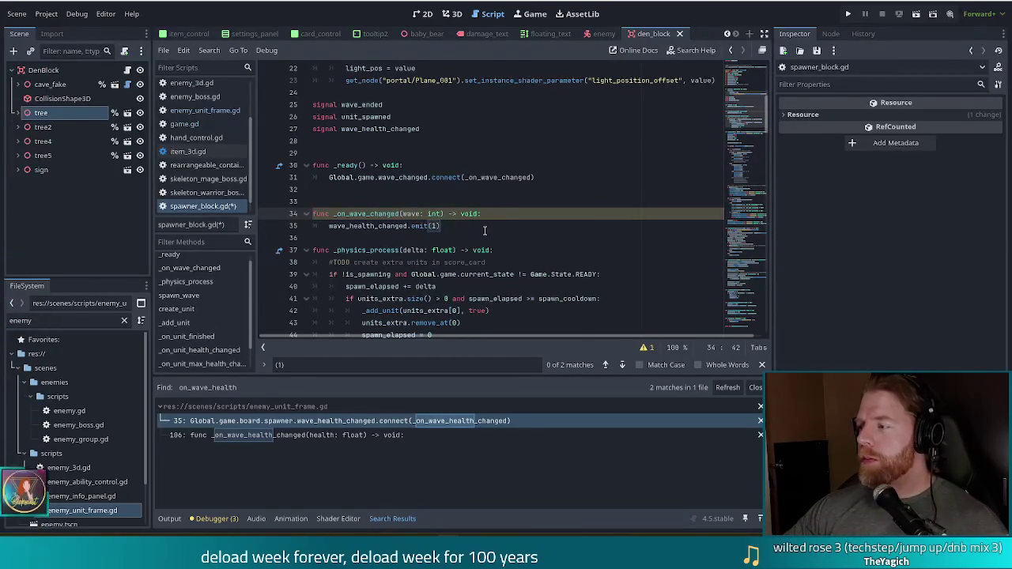
click(358, 237)
key(Return)
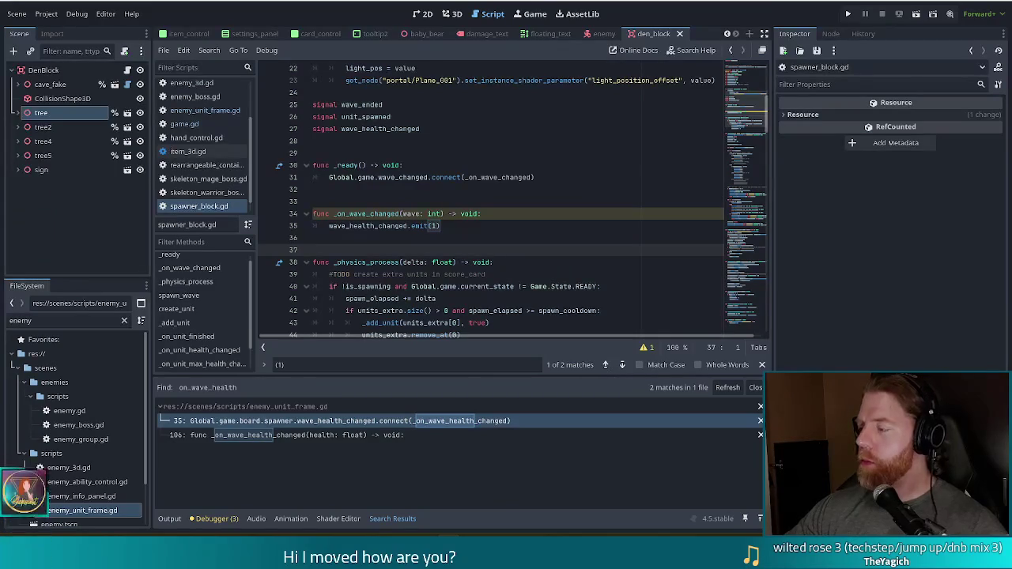
click(457, 228)
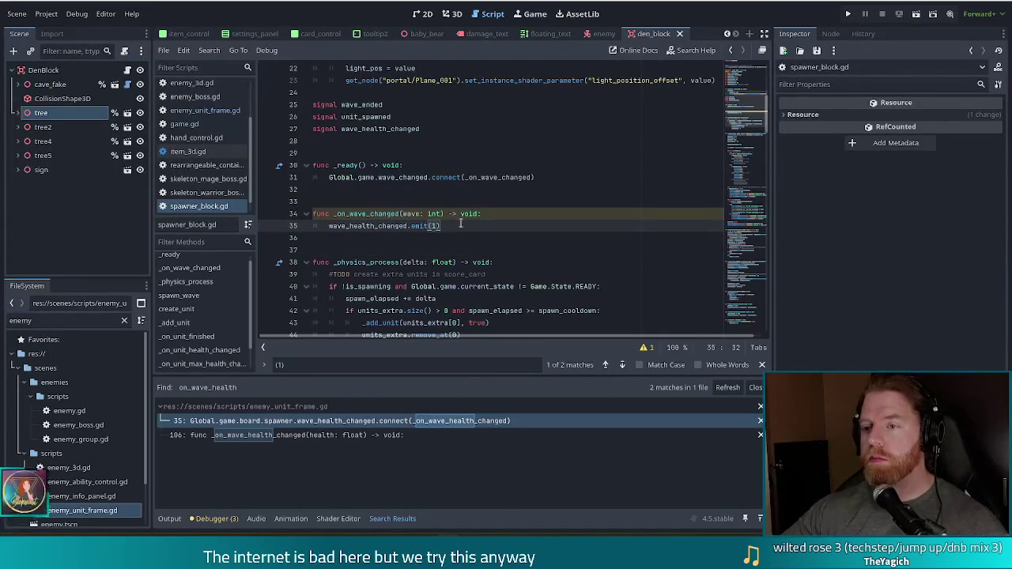
Rename the handler's parameter from wave to _wave to mark it unused.
click(388, 214)
text(_)
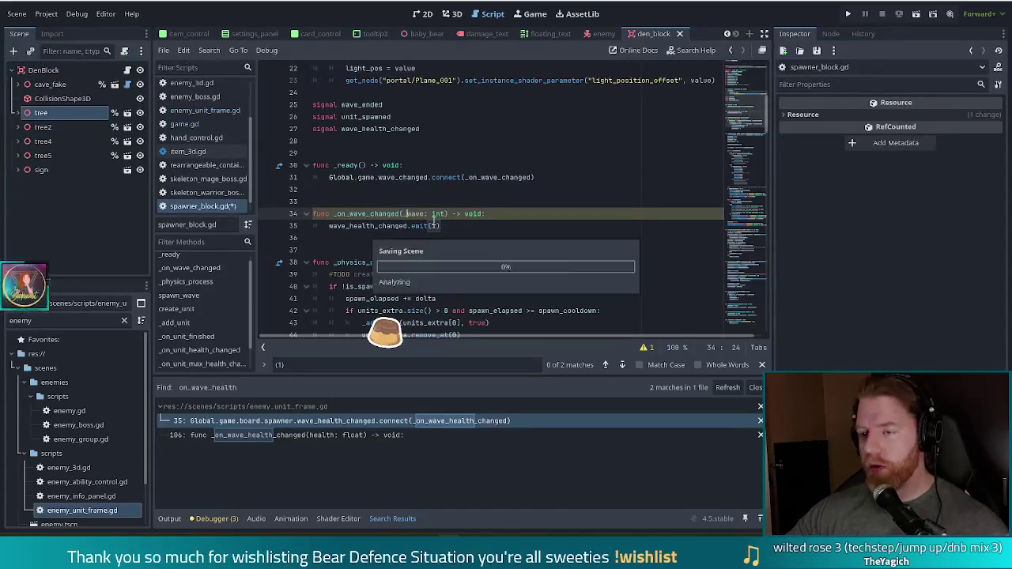
click(437, 225)
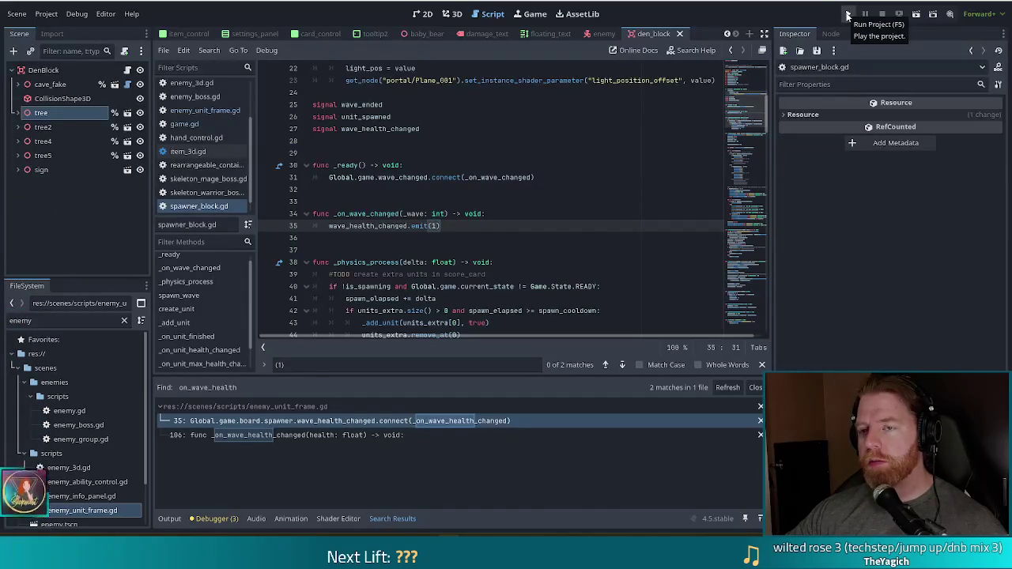
Run the project, start a new game, and open the in-game command console.
click(848, 15)
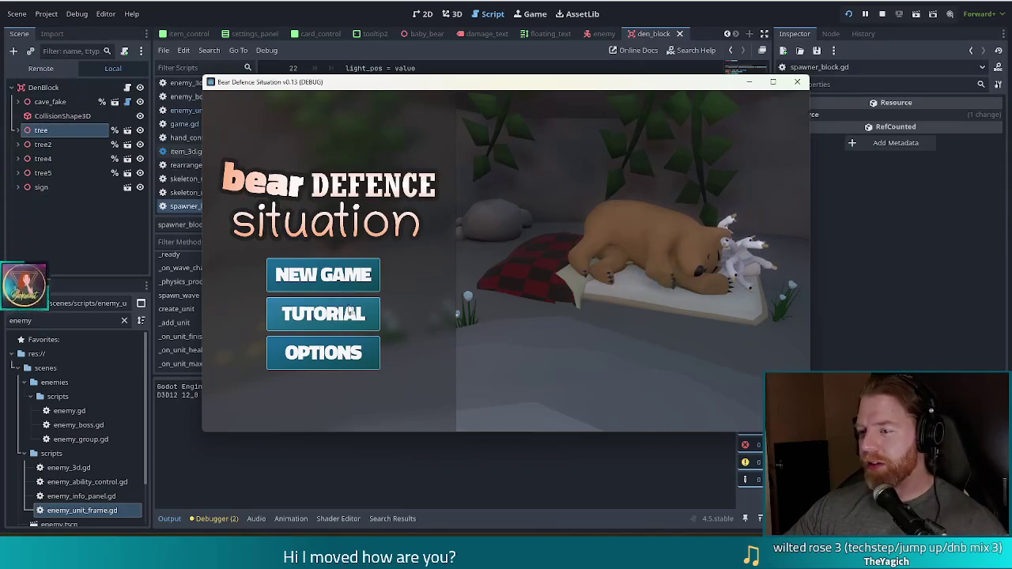
click(333, 277)
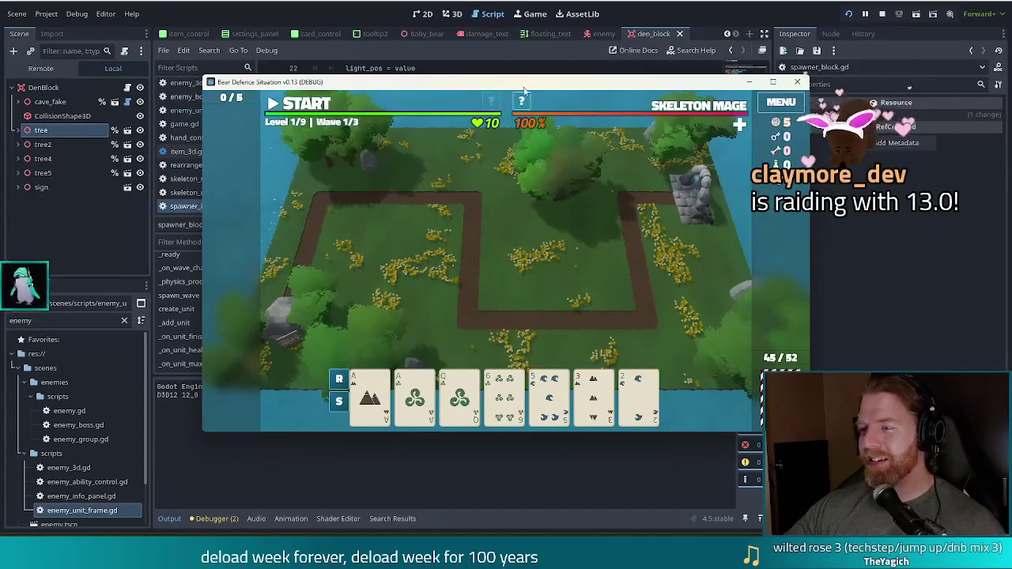
key(grave)
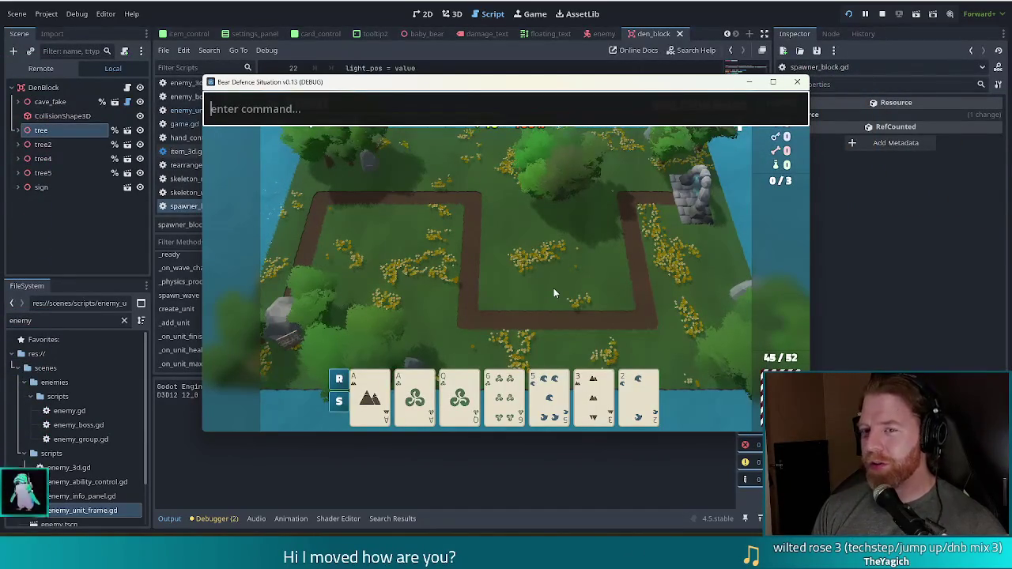
Type the shake command into the game's console field.
text(shake)
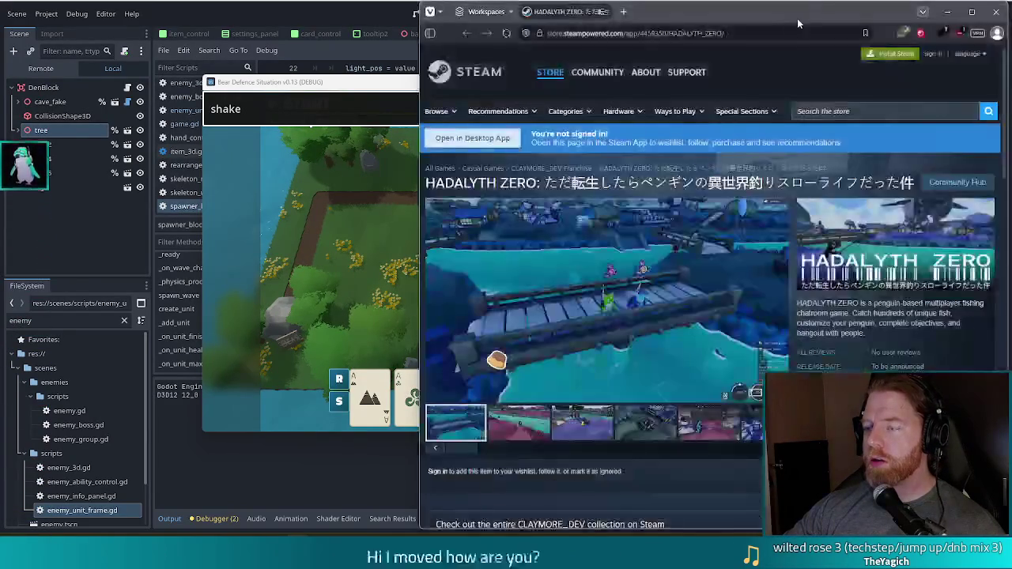
Maximize the browser, open the HADALYTH ZERO screenshot gallery, and advance to screenshot 4.
double_click(798, 17)
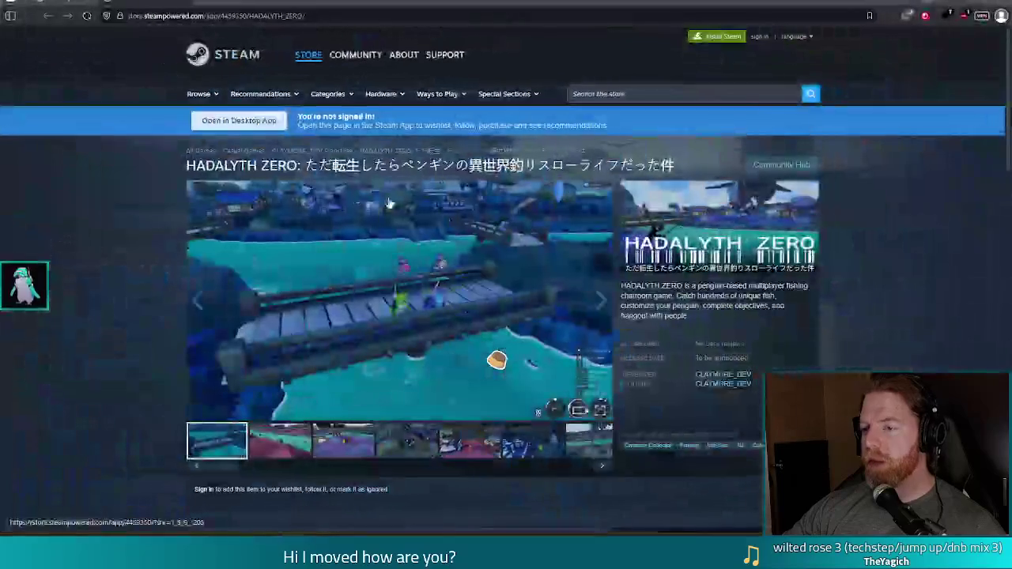
click(852, 17)
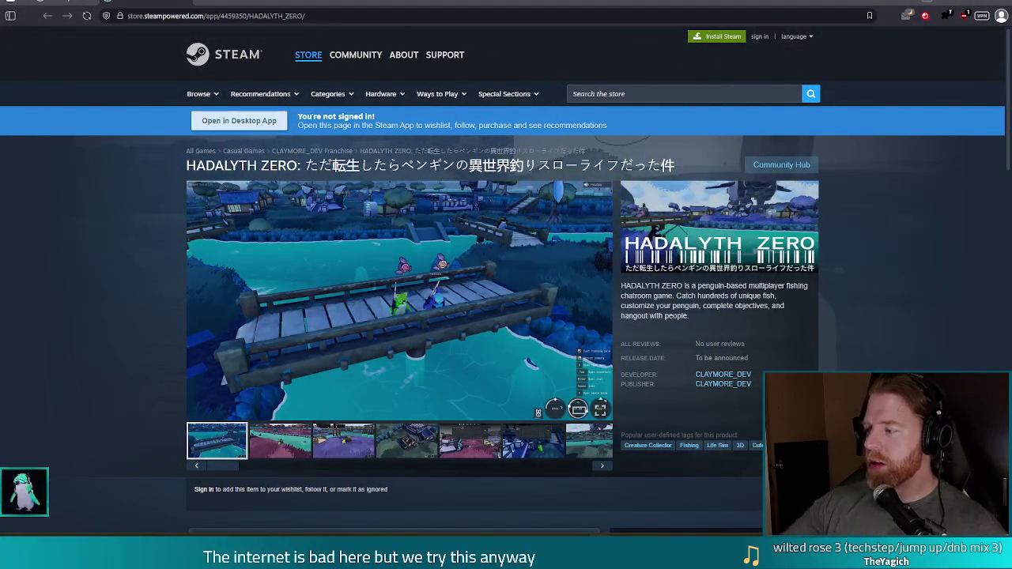
click(415, 320)
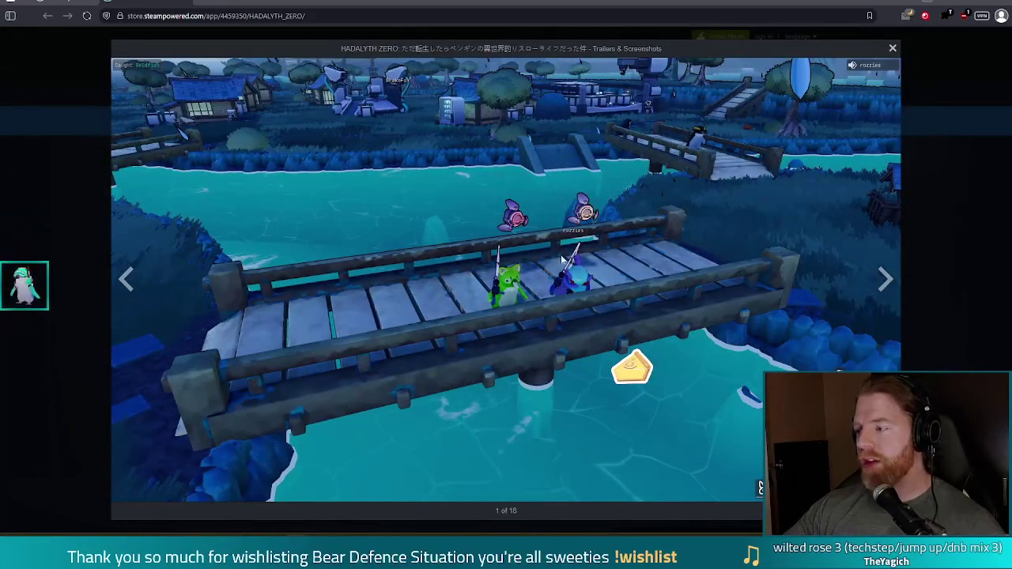
click(887, 280)
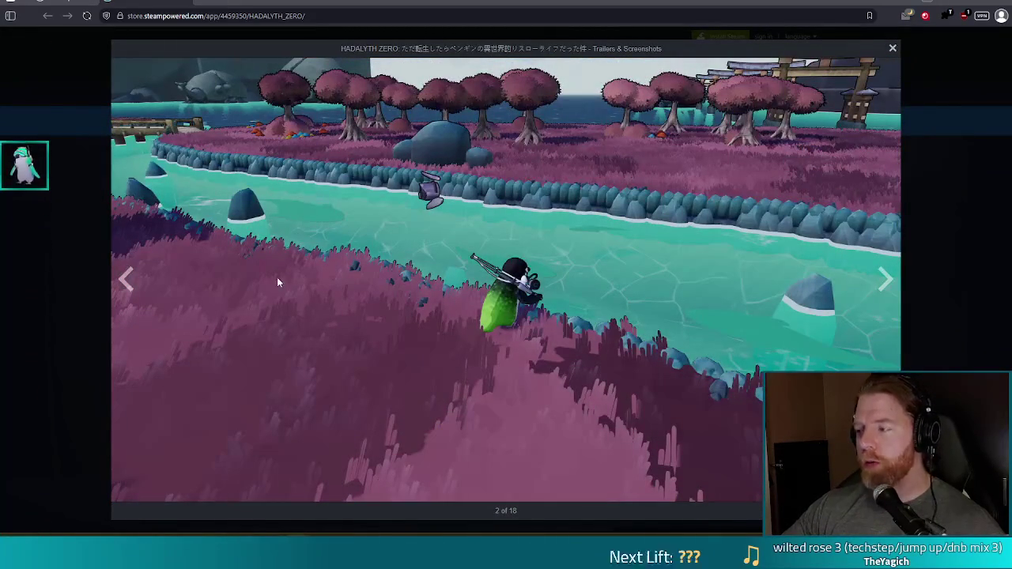
click(884, 284)
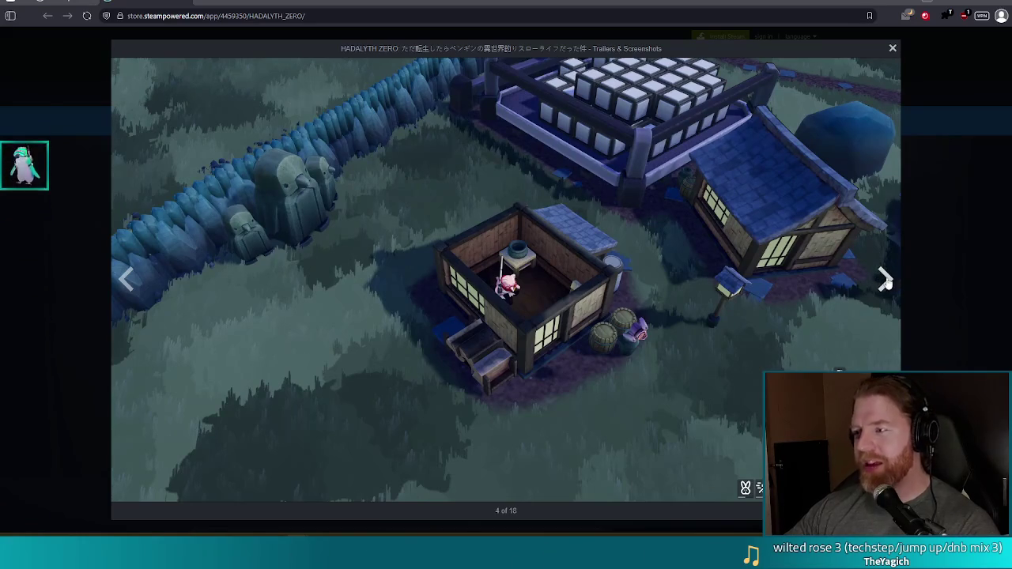
Advance the HADALYTH ZERO gallery through screenshots 5 and 6 of 18.
click(885, 280)
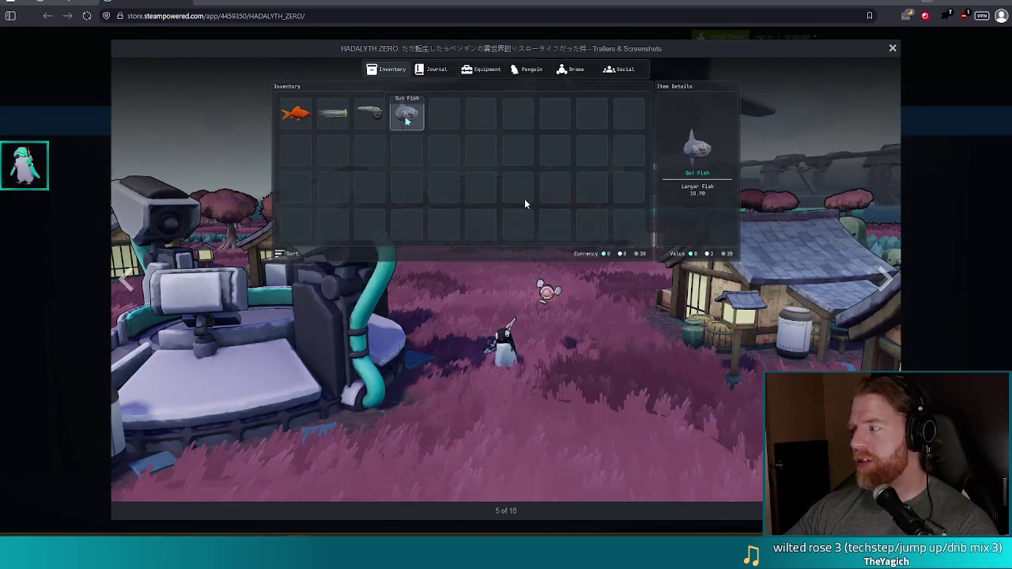
click(900, 290)
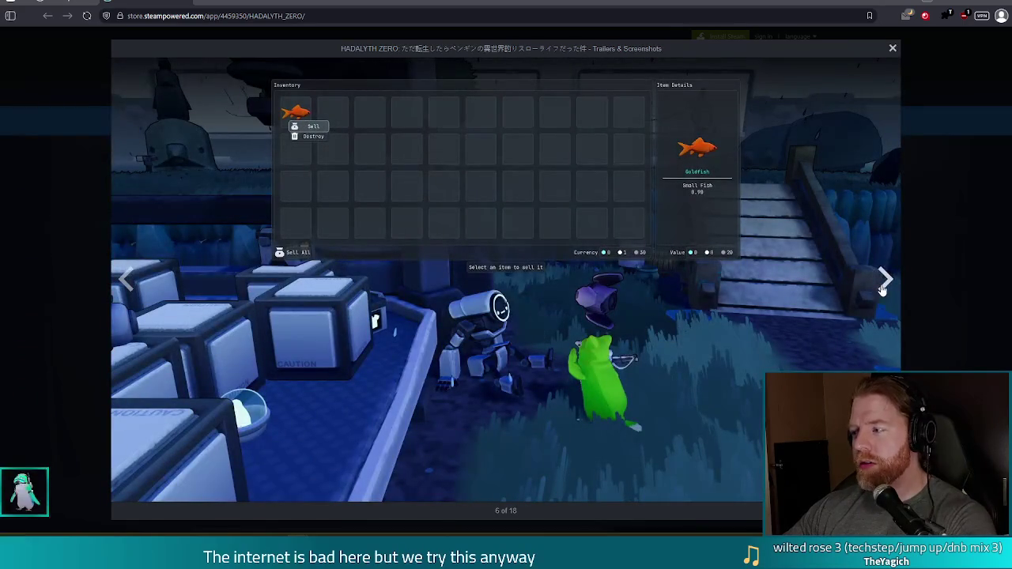
click(884, 289)
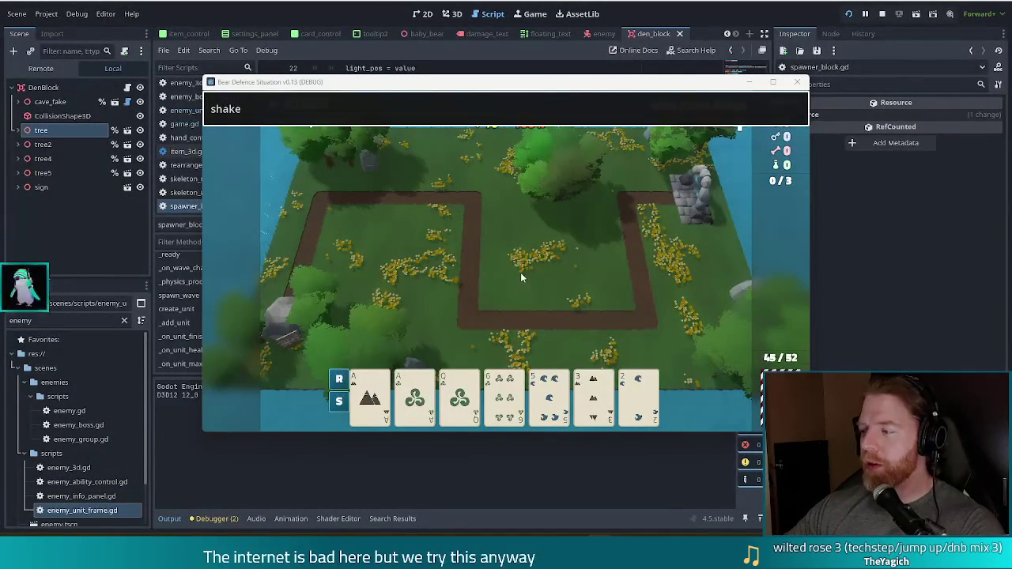
Submit the shake command in the game console and return focus to the game window.
click(434, 298)
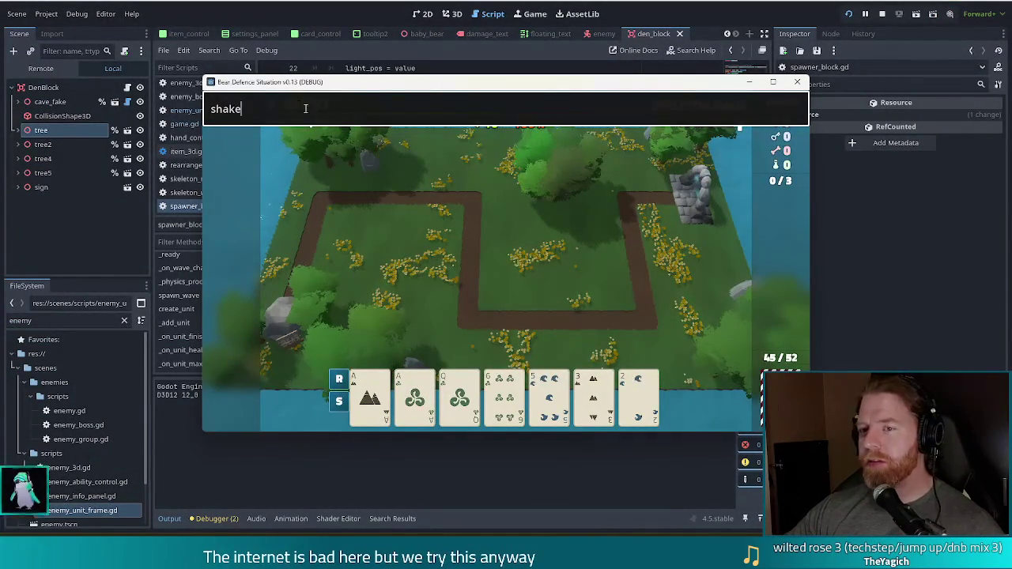
key(Return)
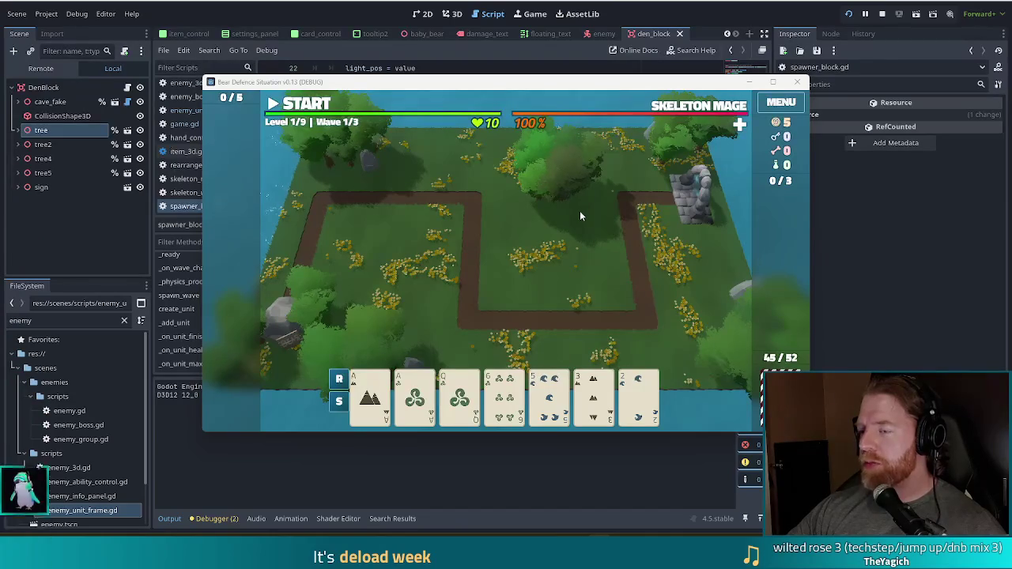
click(560, 215)
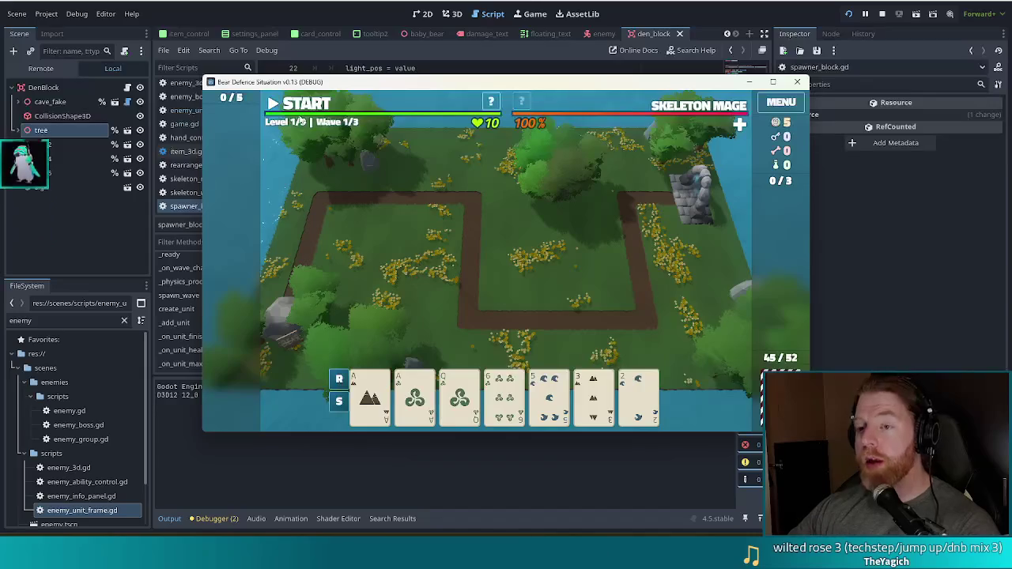
Build a two-pair (aces and kings) Ballista Tower beside the path, then a second tower next to it.
click(504, 395)
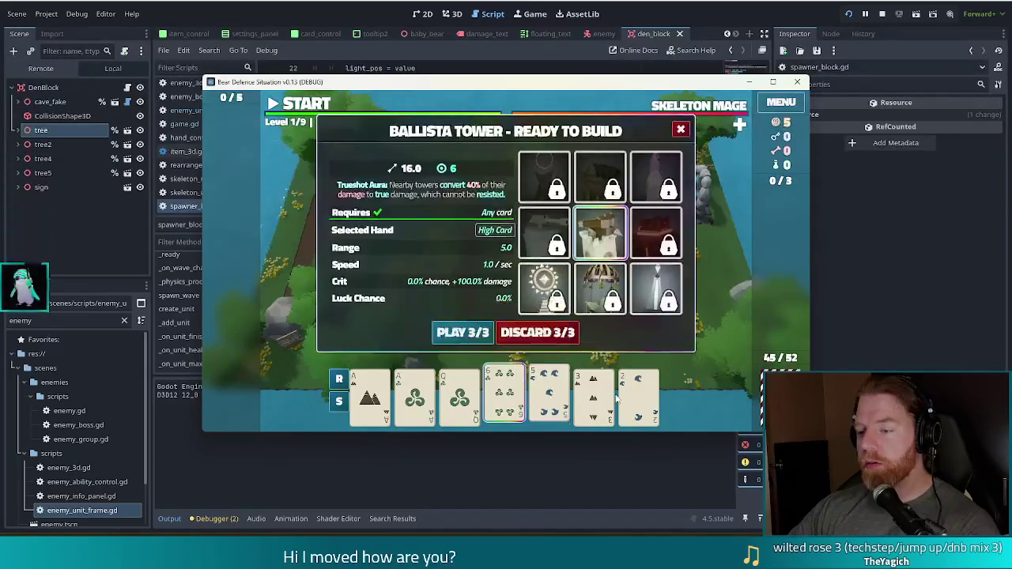
click(554, 332)
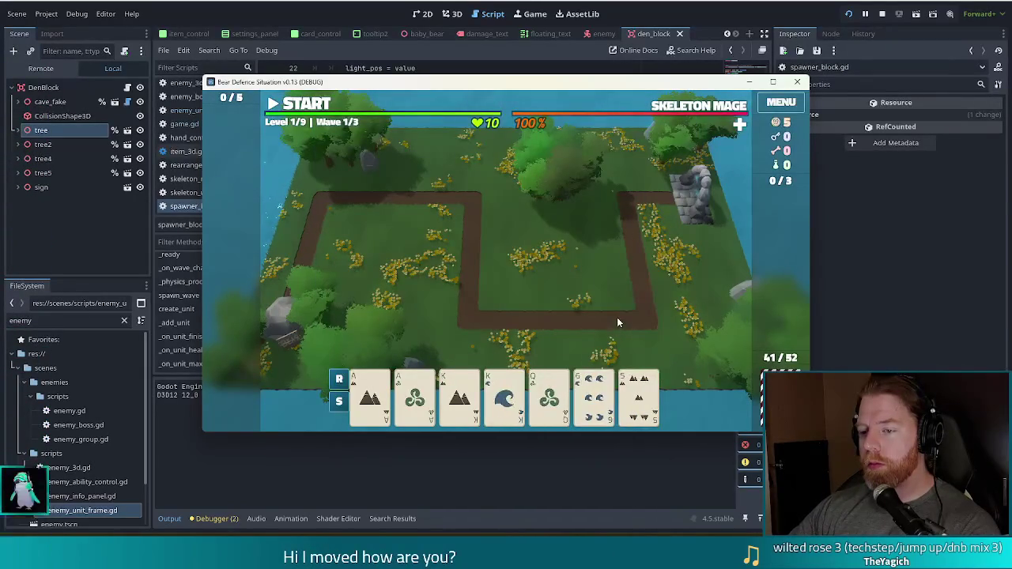
click(371, 396)
click(414, 395)
click(460, 396)
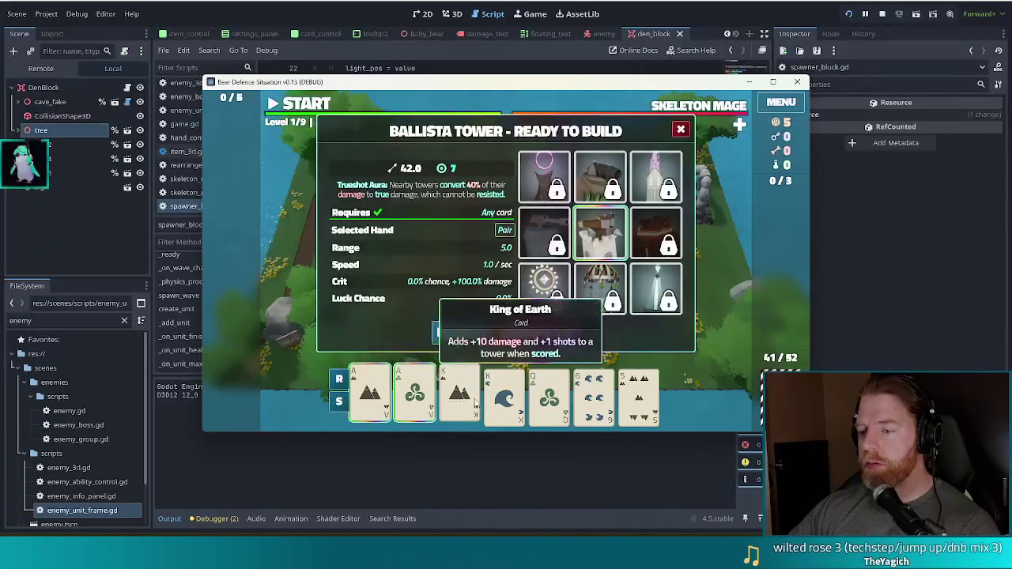
click(504, 396)
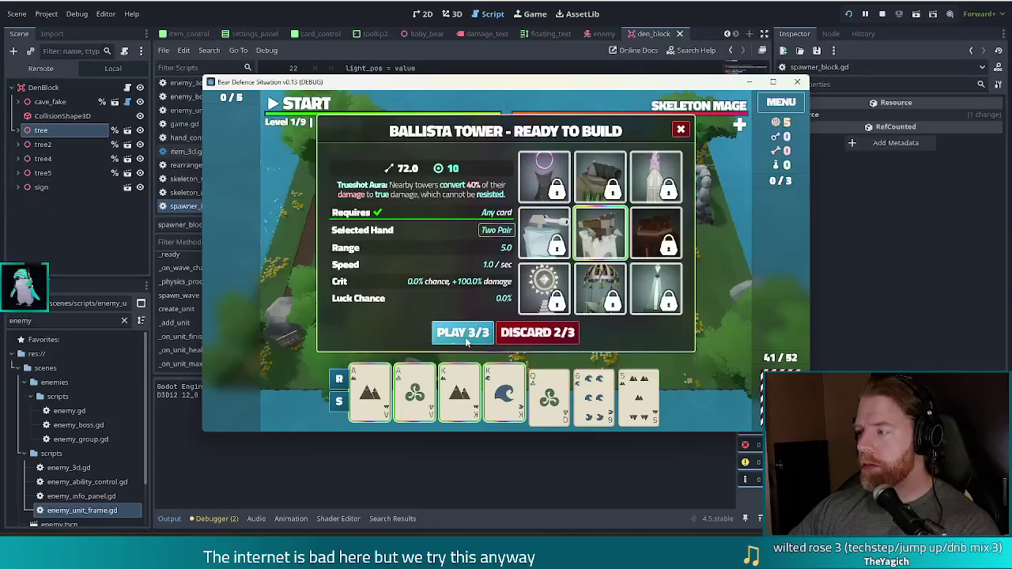
click(463, 332)
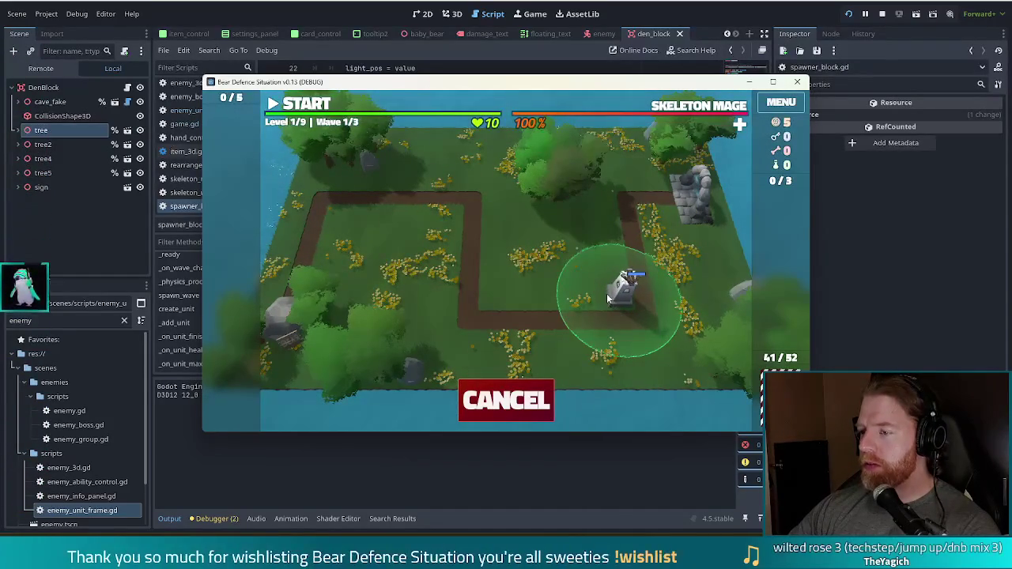
click(608, 299)
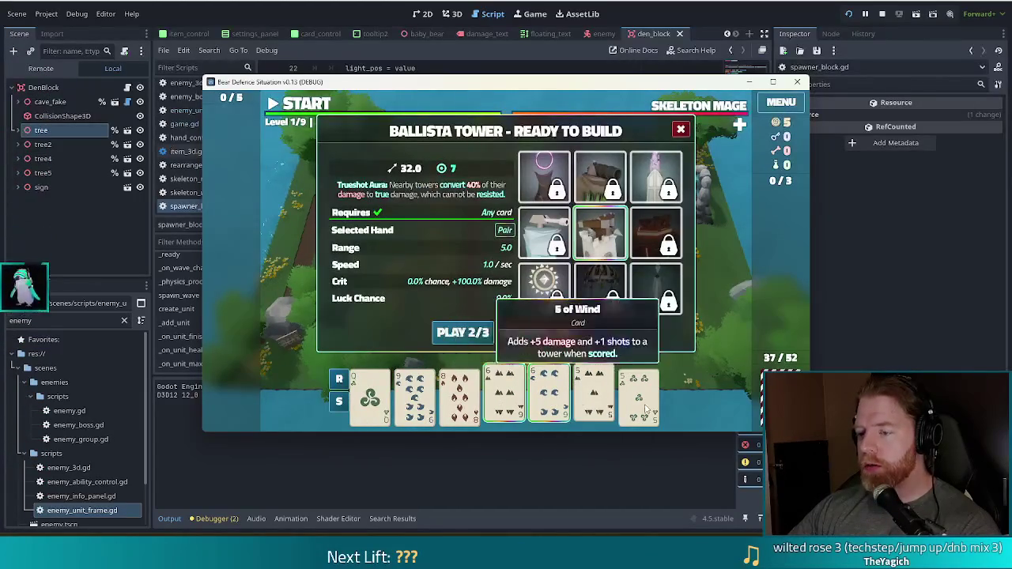
click(476, 328)
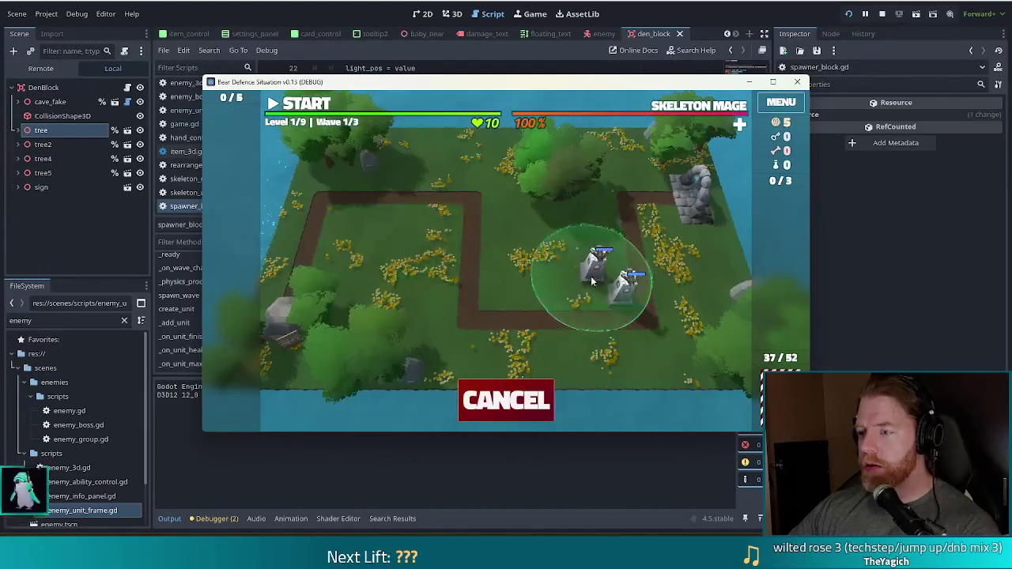
click(619, 253)
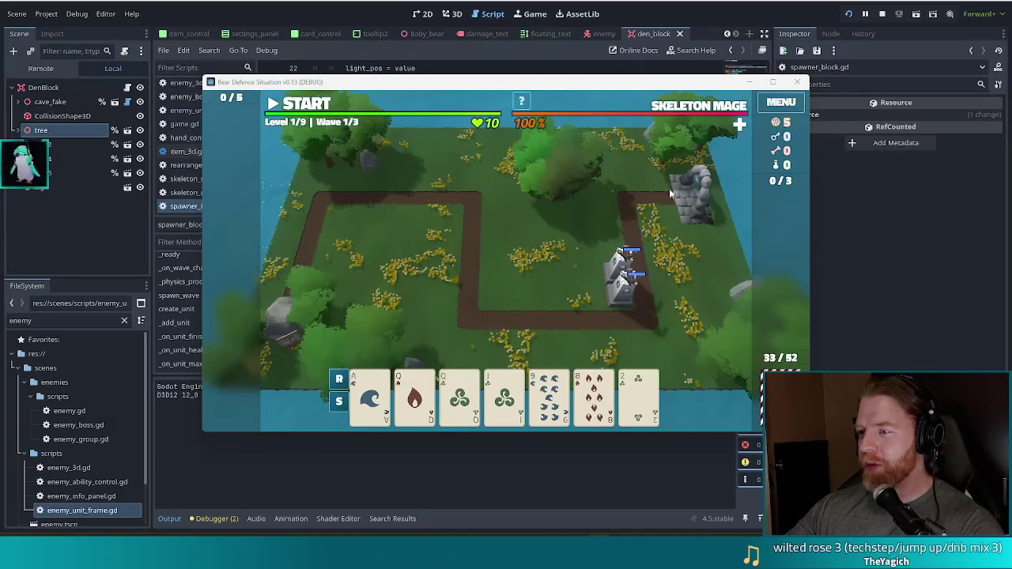
Place a third Ballista Tower from Queens and 10s two pair, then start Wave 1.
click(548, 396)
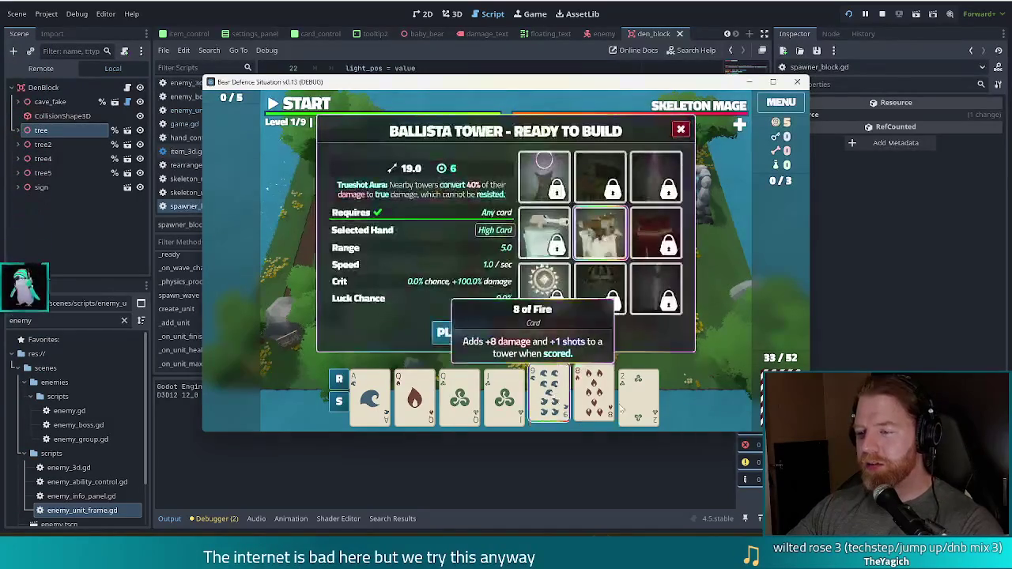
click(538, 332)
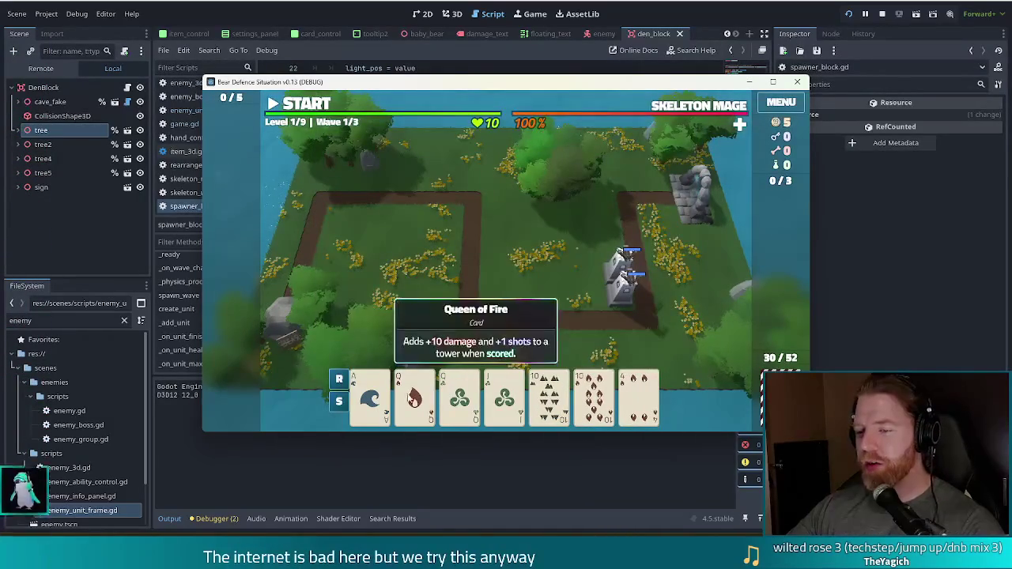
click(415, 396)
click(461, 395)
click(549, 396)
click(594, 395)
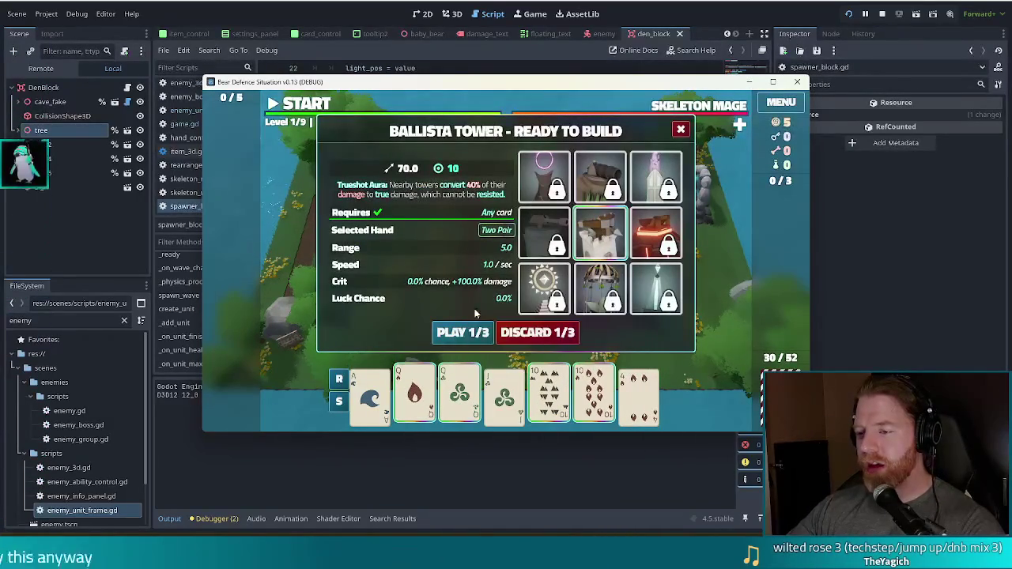
click(440, 332)
click(605, 302)
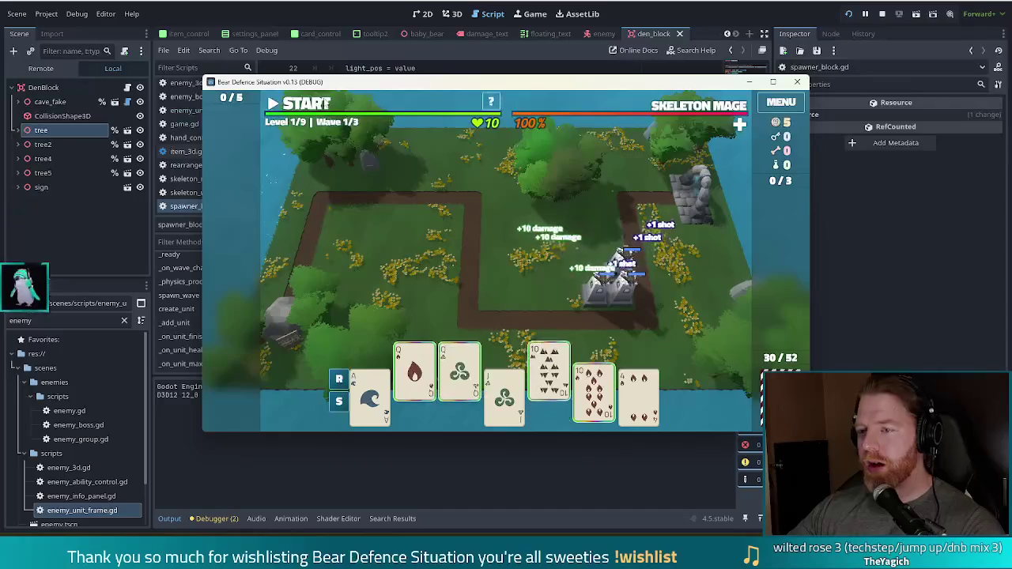
click(310, 105)
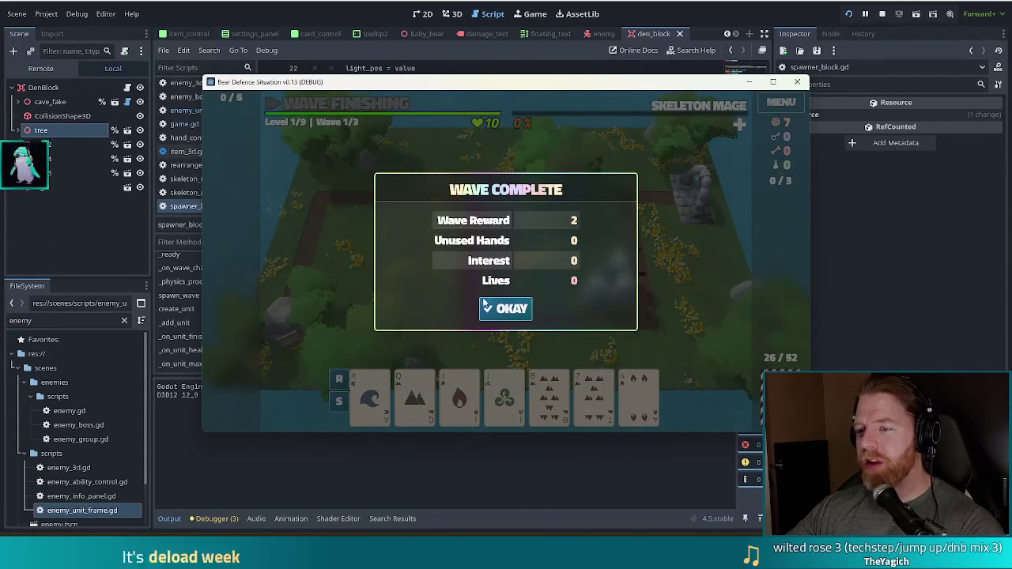
Dismiss the Wave Complete summary with OKAY and restart the game from the run toolbar.
click(505, 310)
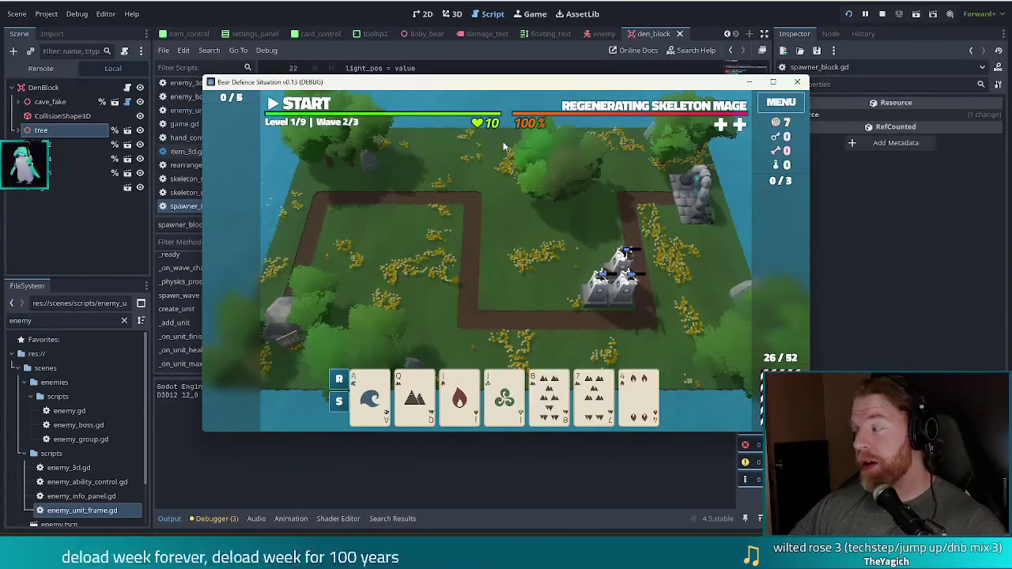
mouse_move(543, 133)
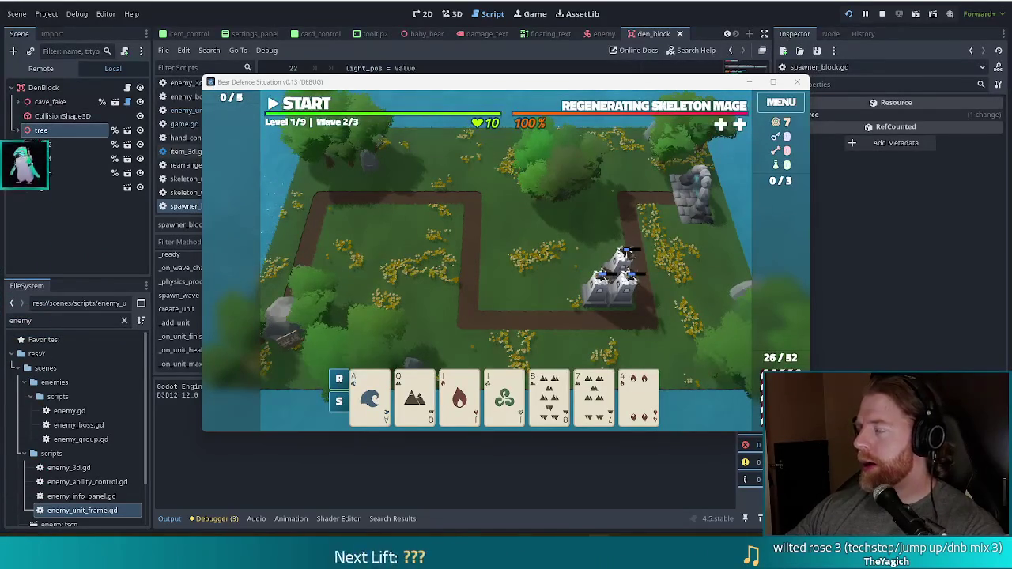
click(851, 15)
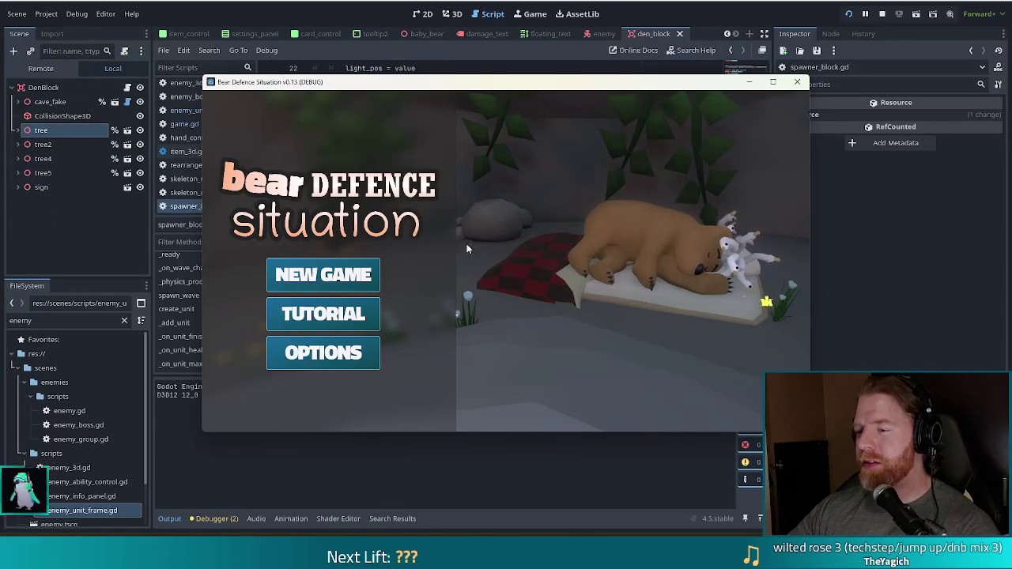
Begin a New Game, draw wishes from the well, take Training Wheels, and close the well.
click(308, 284)
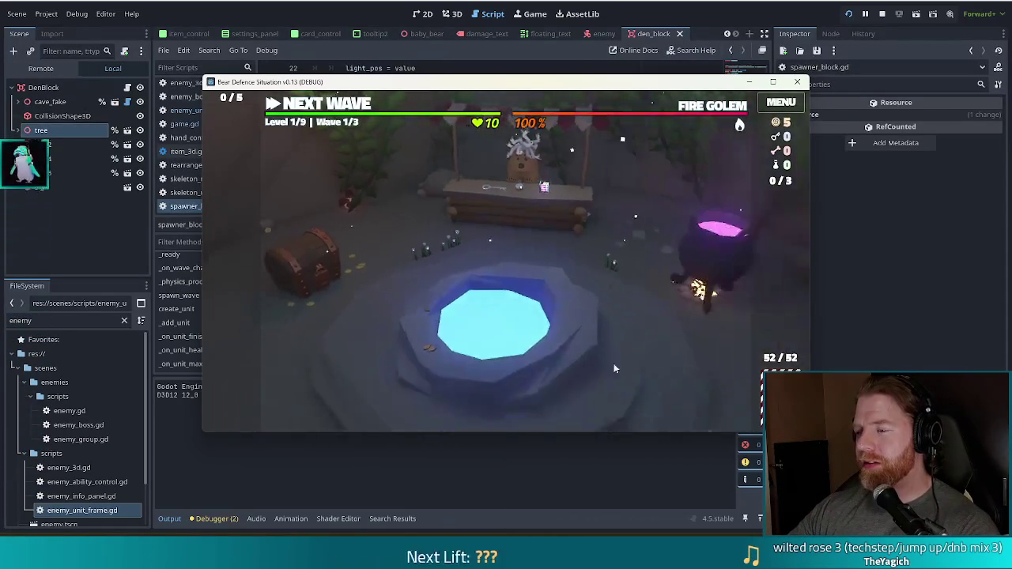
click(524, 387)
click(631, 322)
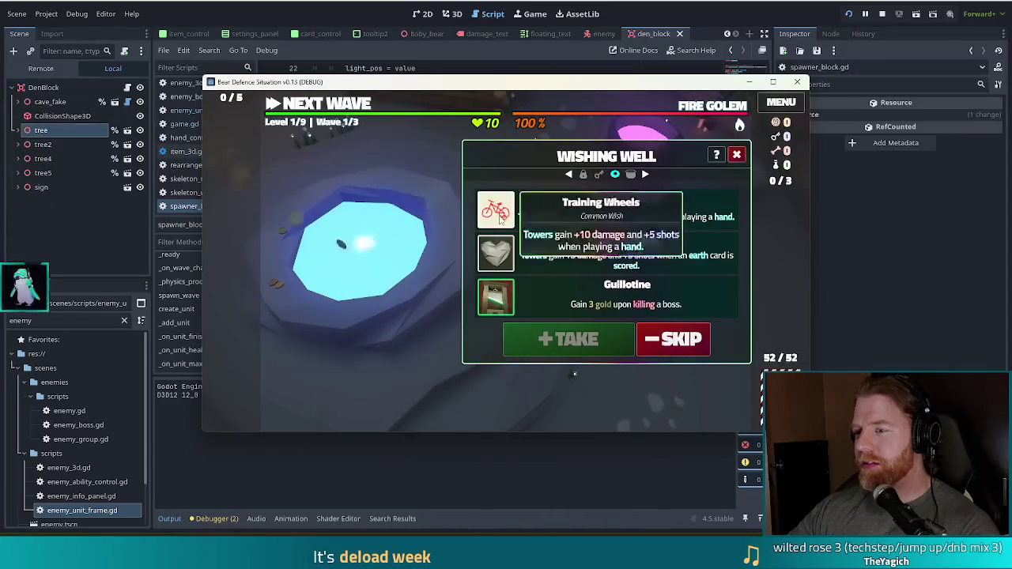
click(538, 211)
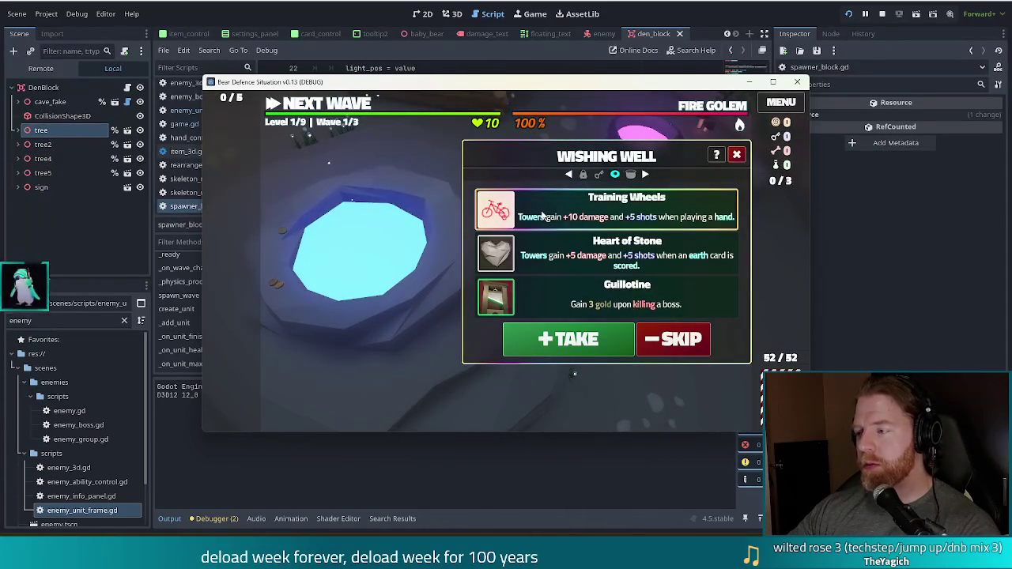
click(542, 340)
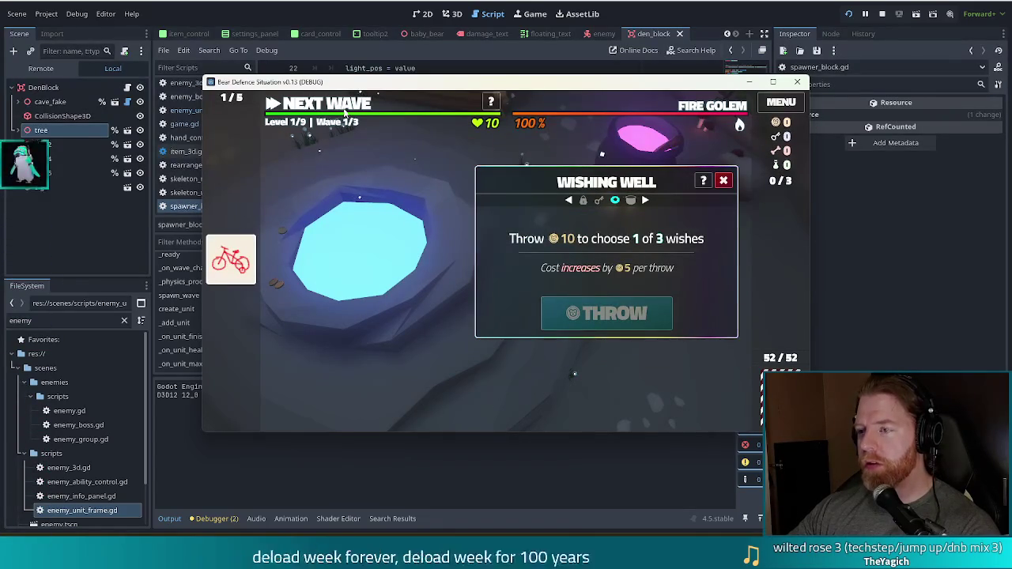
key(Escape)
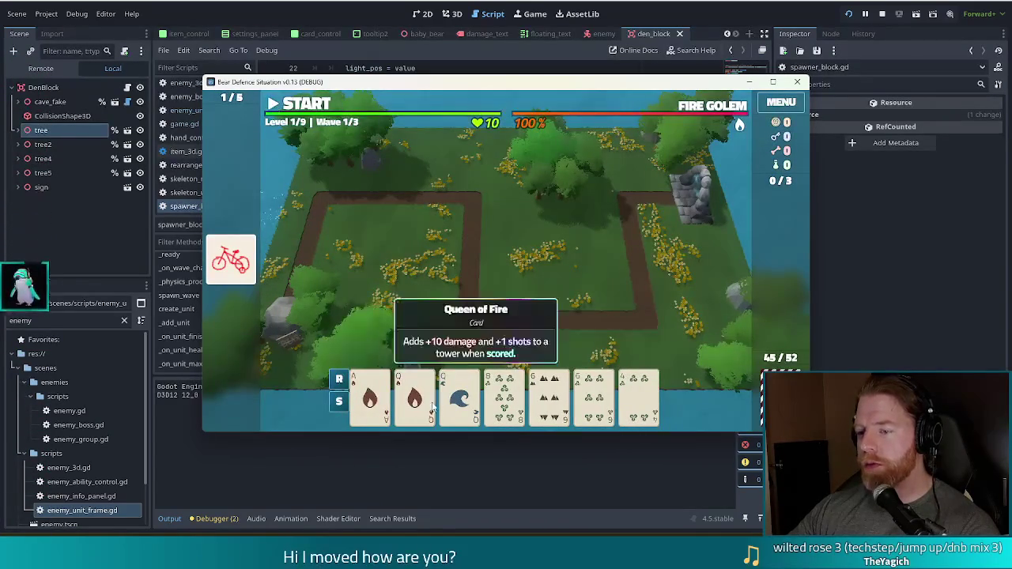
Play Queen of Fire, Queen of Water and two 6s as Two Pair; place the Ballista at the path corner.
click(425, 404)
click(460, 399)
click(549, 399)
click(594, 400)
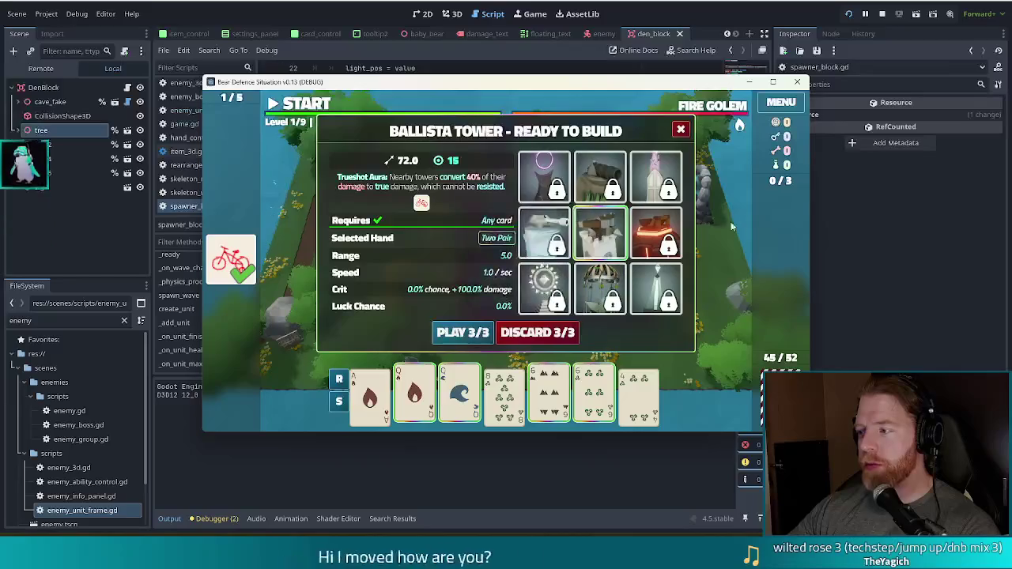
mouse_move(420, 208)
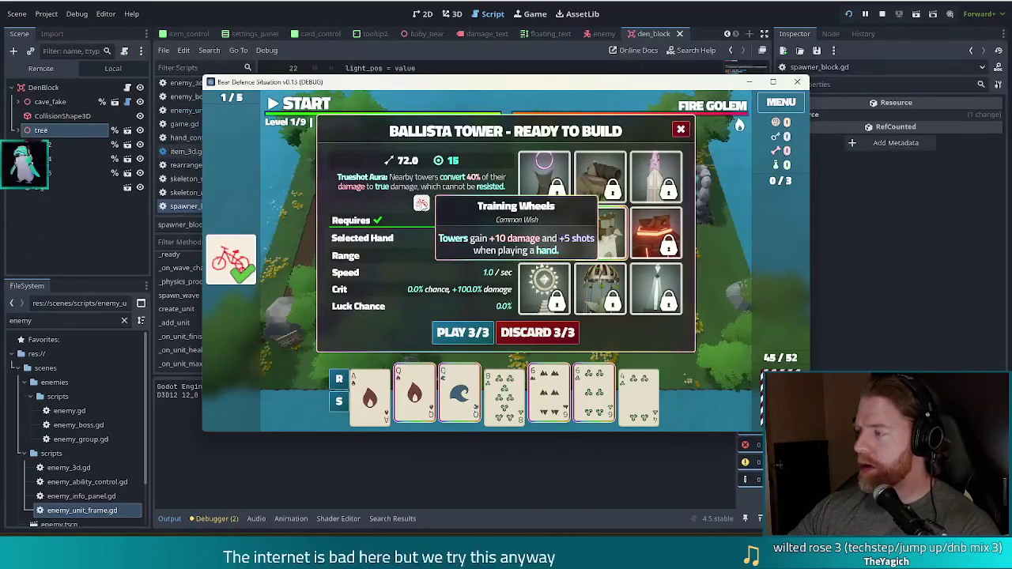
click(459, 334)
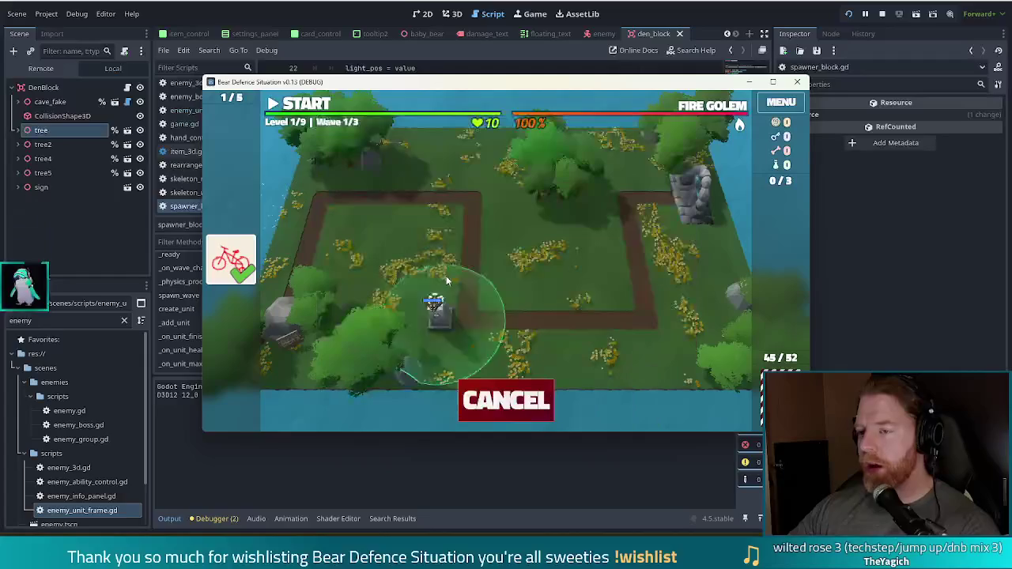
click(592, 267)
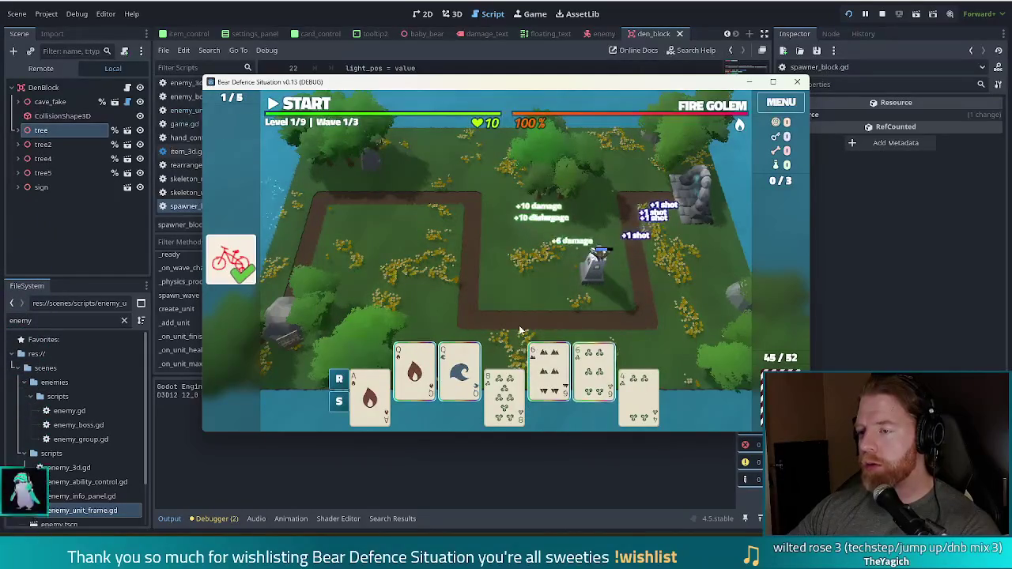
Review the tower's details: 72.0 damage, 15 shots, two Training Wheels wishes, then close them.
click(593, 275)
mouse_move(497, 255)
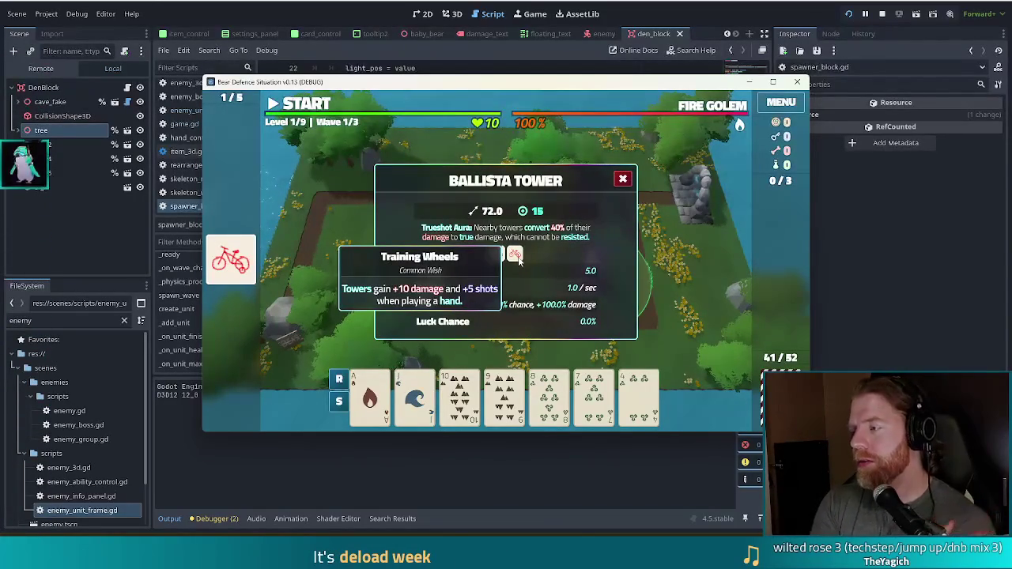
mouse_move(232, 265)
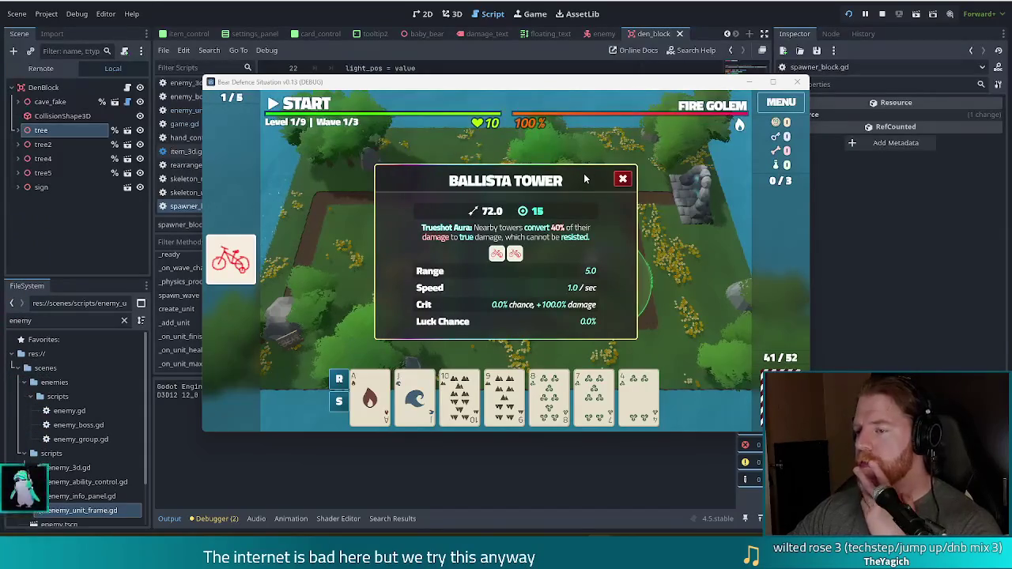
mouse_move(510, 267)
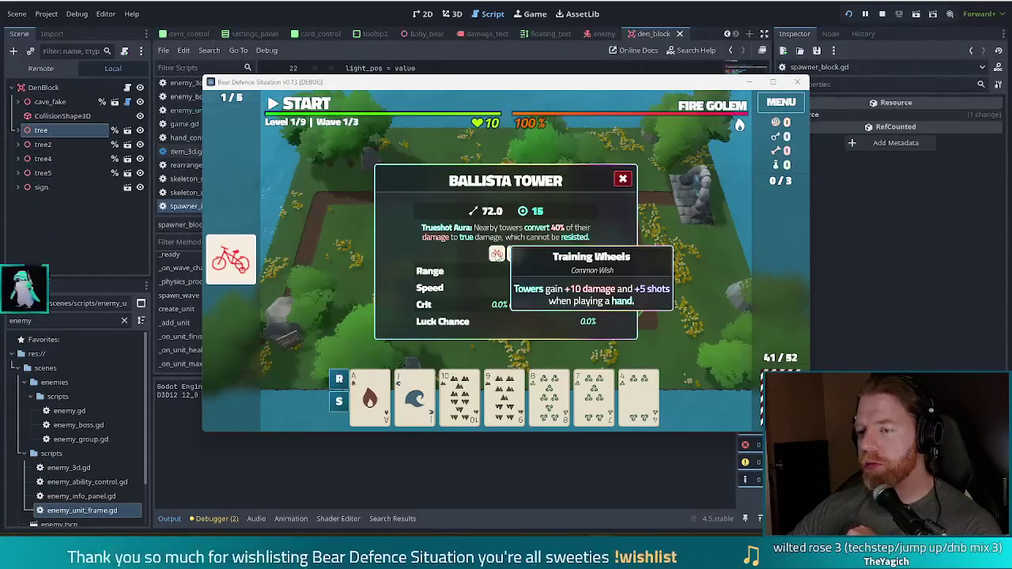
click(624, 181)
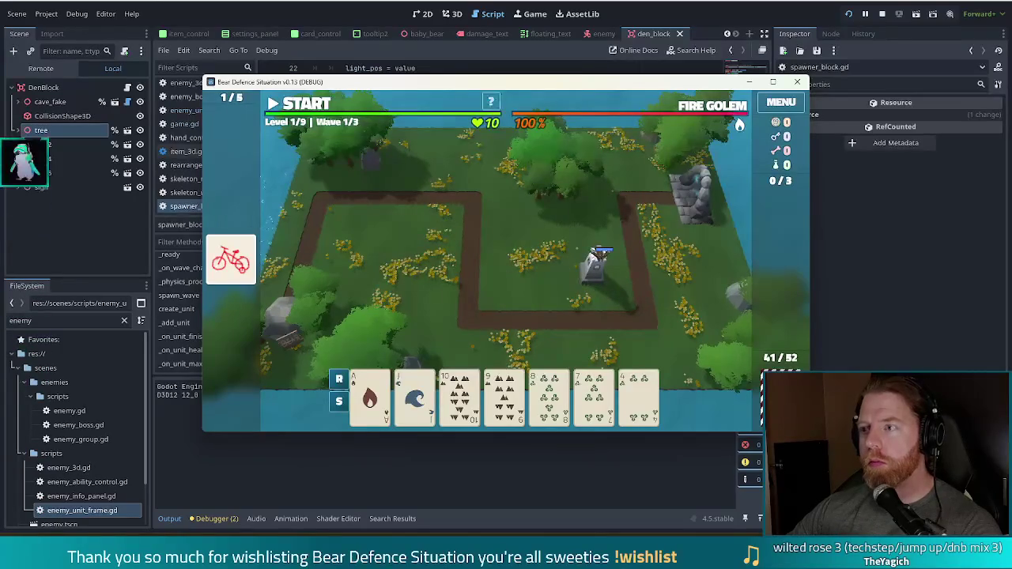
Clear the current wish with F8 and run add_wish heart_of_stone in the game console.
key(F8)
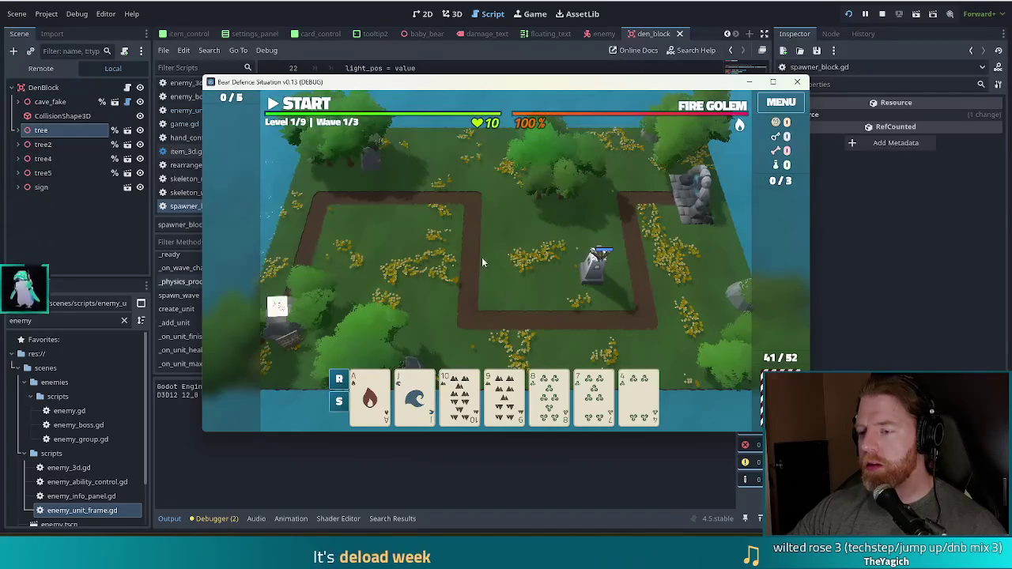
key(grave)
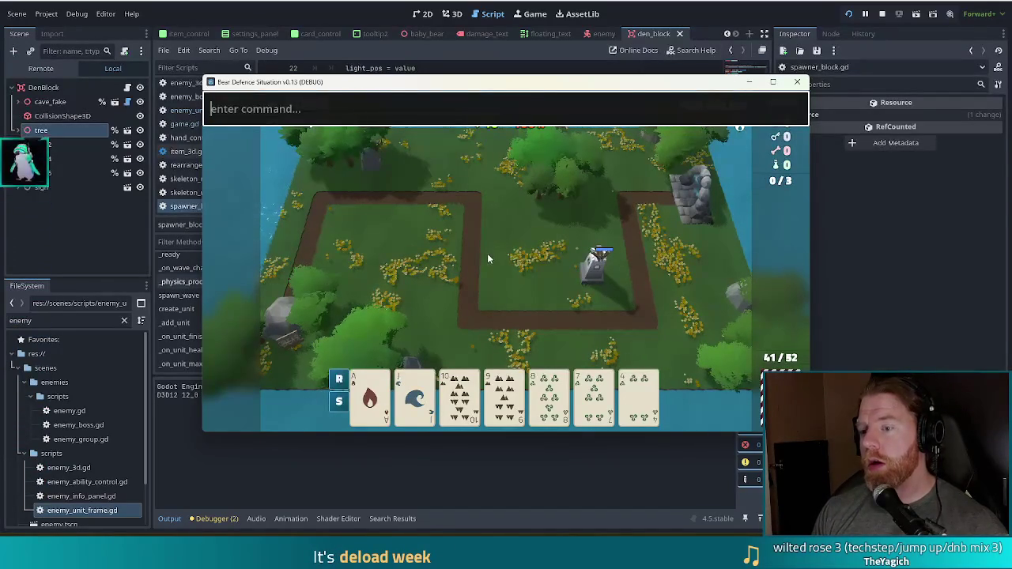
text(add_wish heart_of_stone)
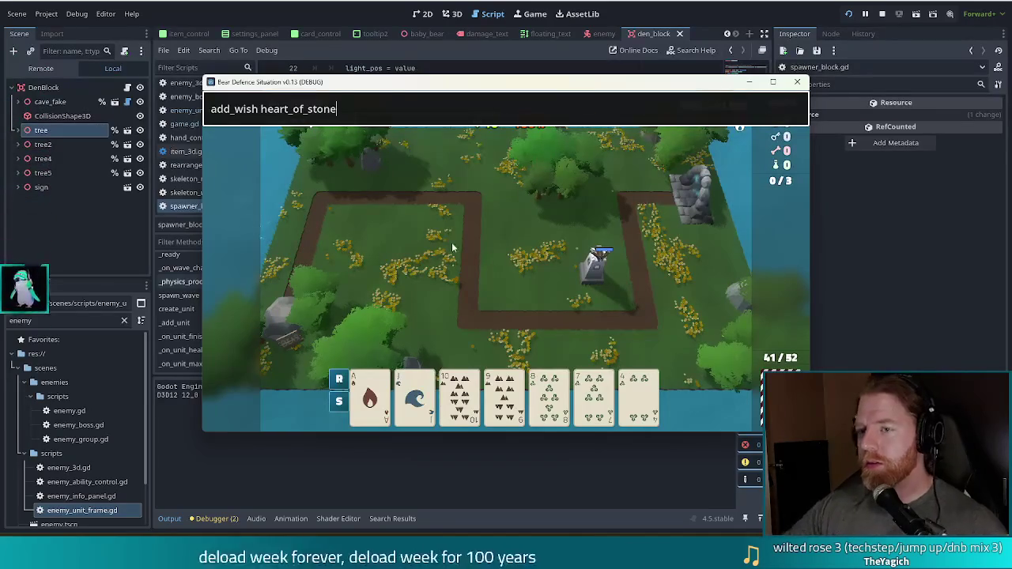
key(Return)
key(Escape)
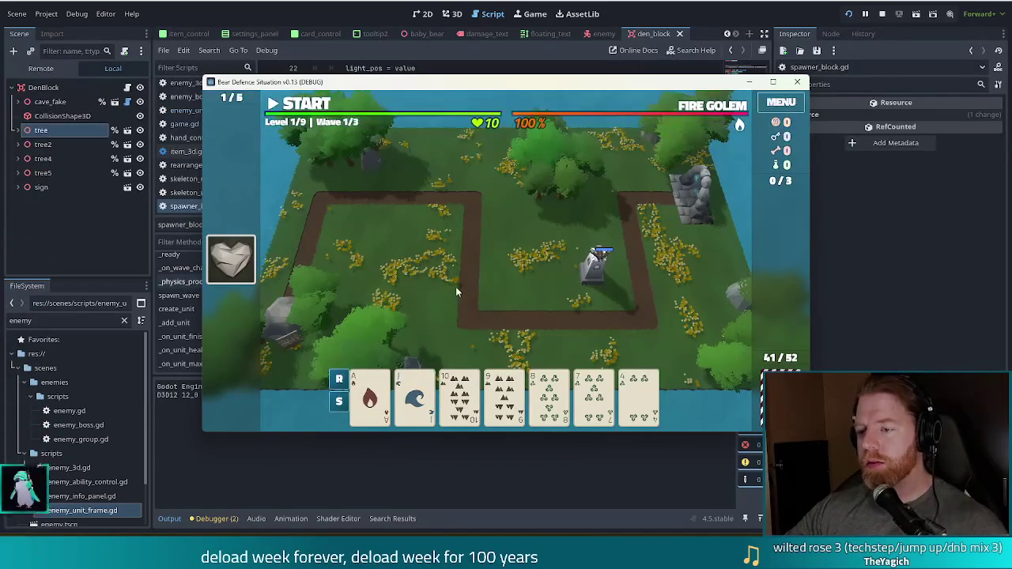
Place a J-10-9-8-7 straight Ballista beside the first tower and view its two Heart of Stone wishes.
click(465, 333)
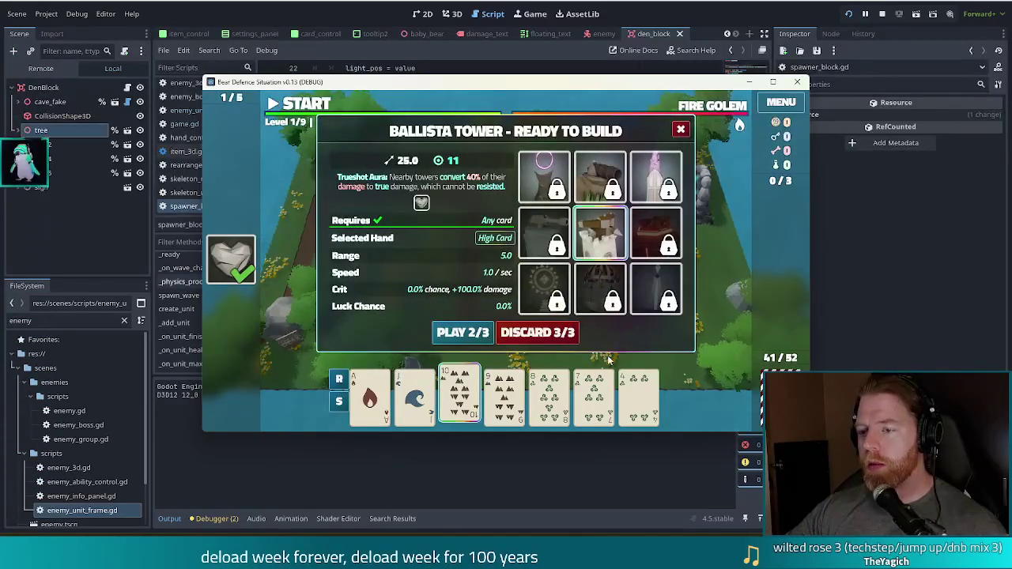
click(467, 396)
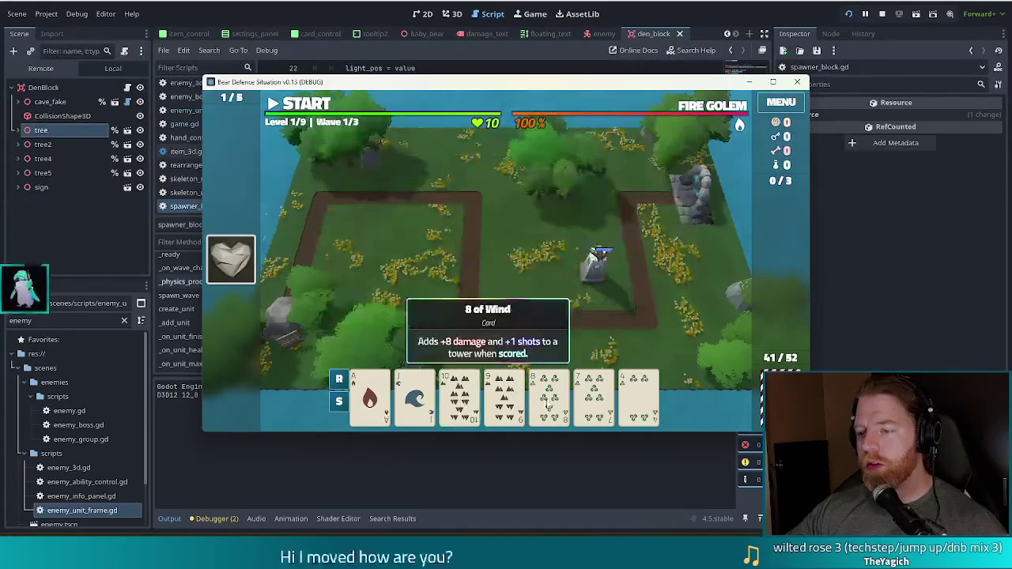
click(466, 395)
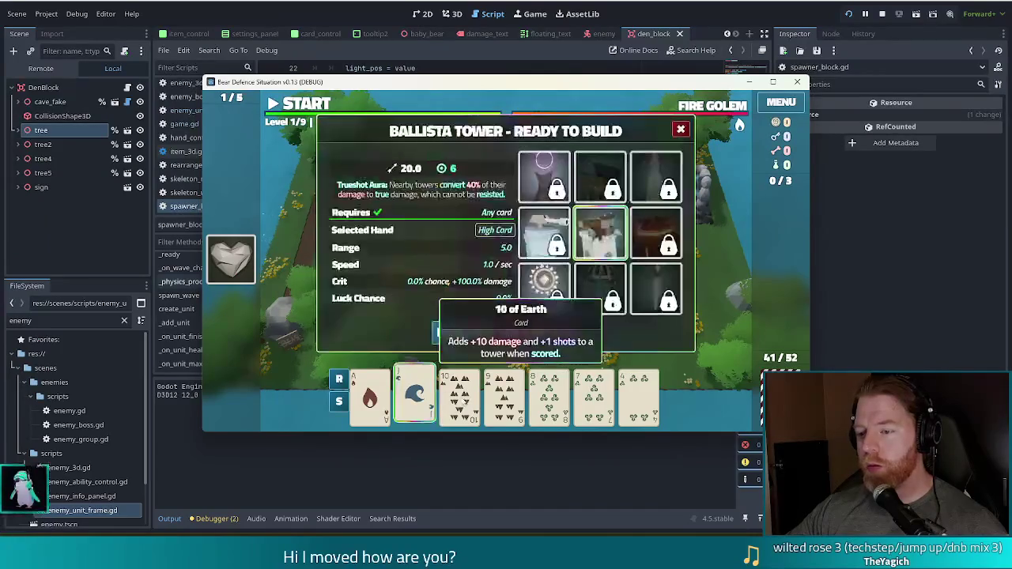
click(512, 399)
click(549, 399)
click(595, 400)
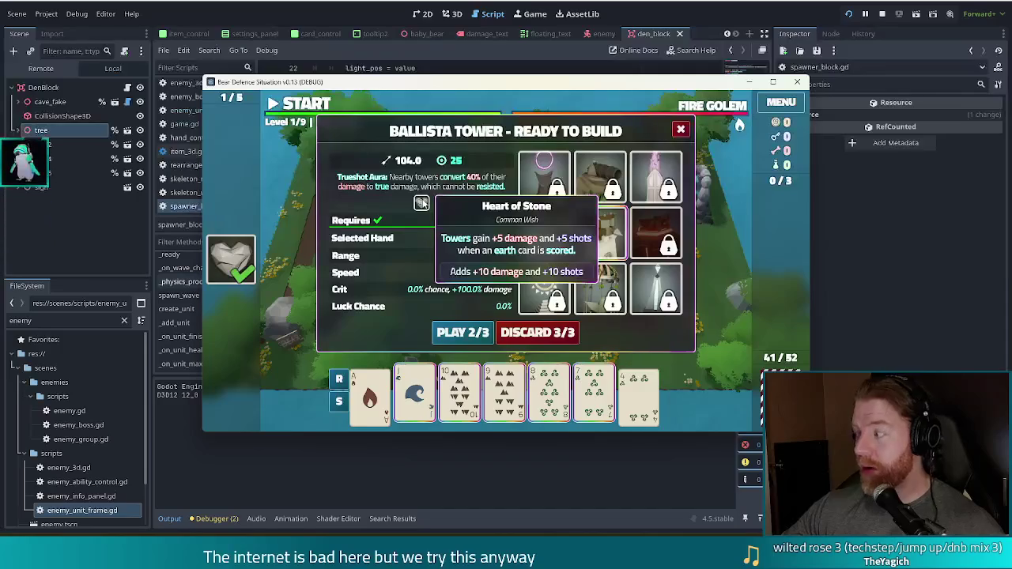
click(463, 332)
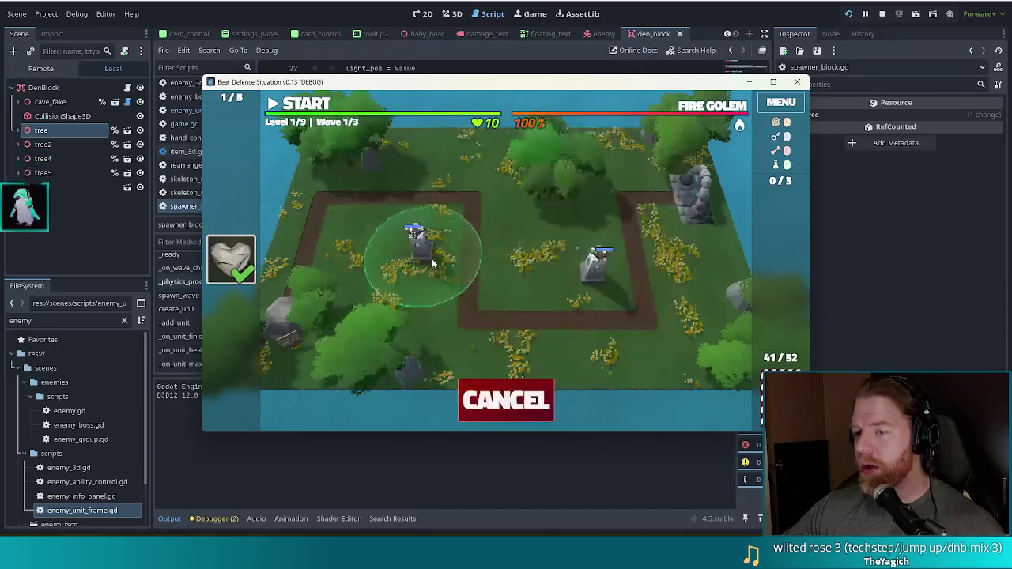
click(512, 276)
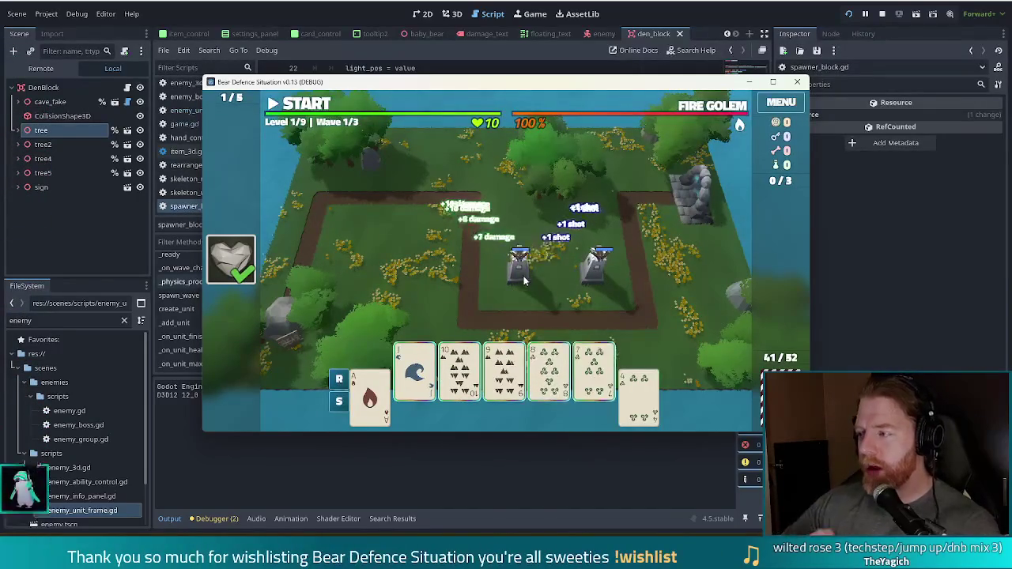
click(525, 276)
mouse_move(496, 254)
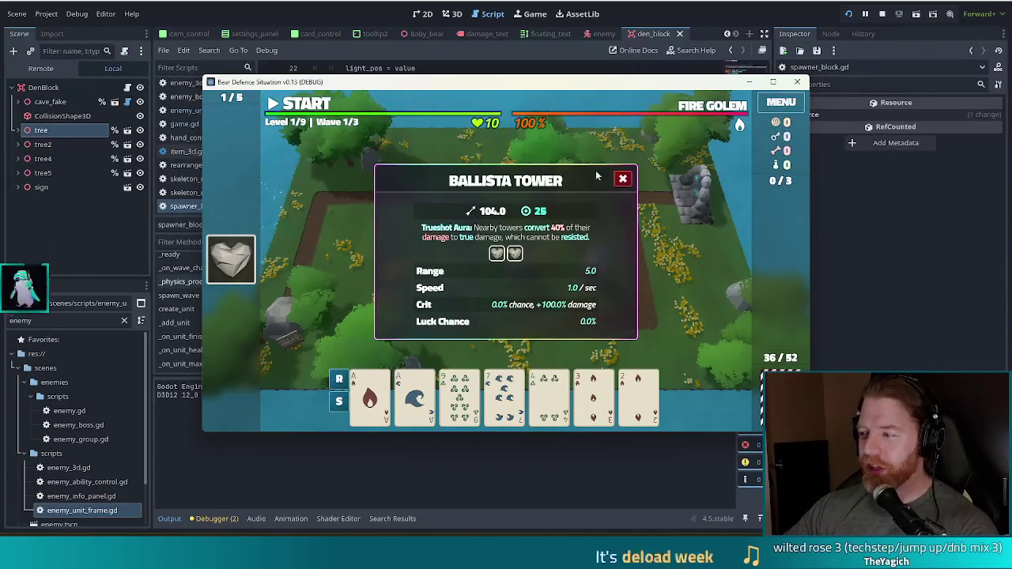
Close the Ballista Tower stats popup, nudge the game window left, and stop the game with F8.
click(624, 179)
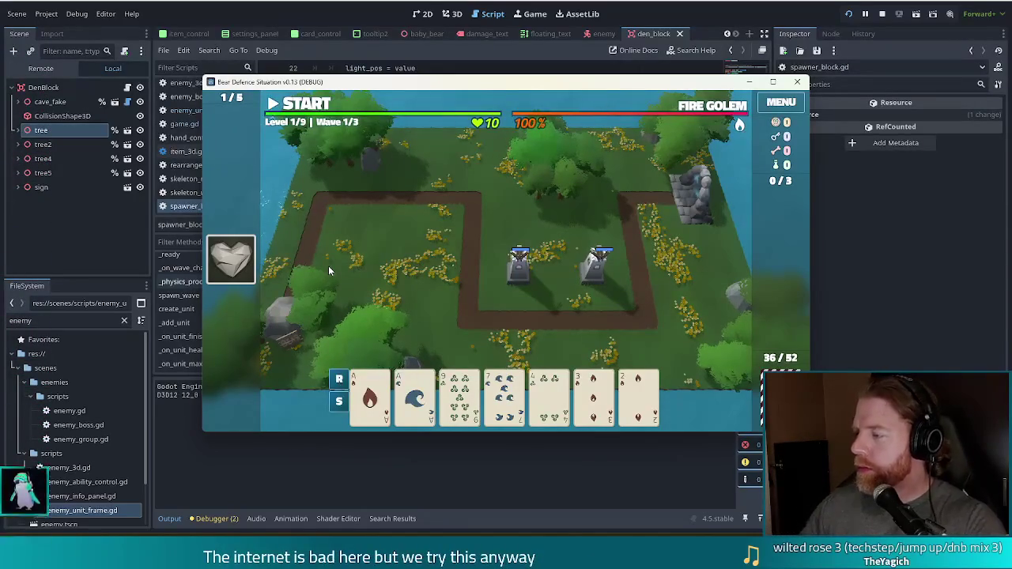
mouse_move(695, 86)
mouse_down()
mouse_move(637, 80)
mouse_move(655, 74)
mouse_up()
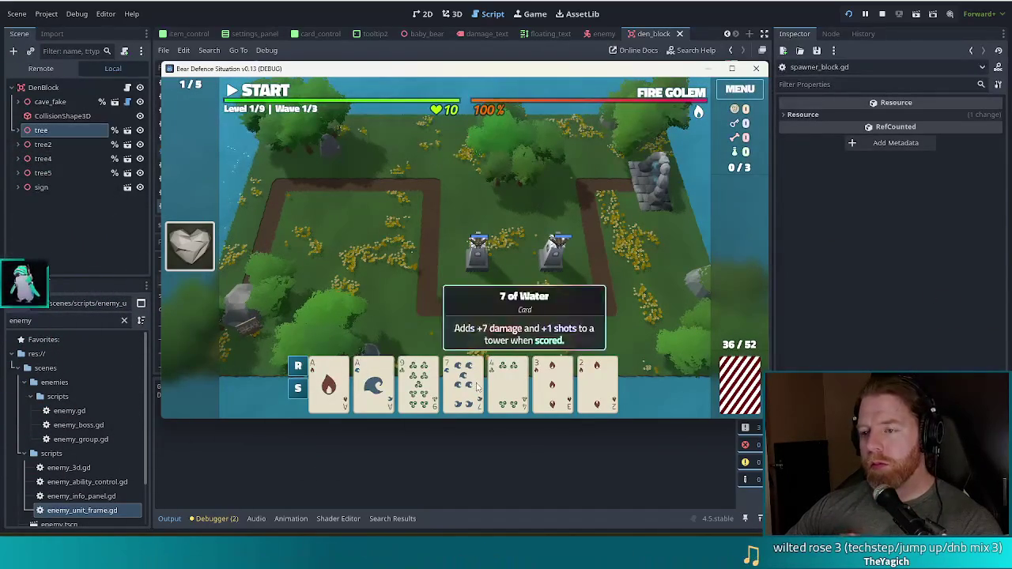
key(F8)
Enter 1 as the wave_health_changed.emit() argument on line 35 of spawner_block.gd.
text(1)
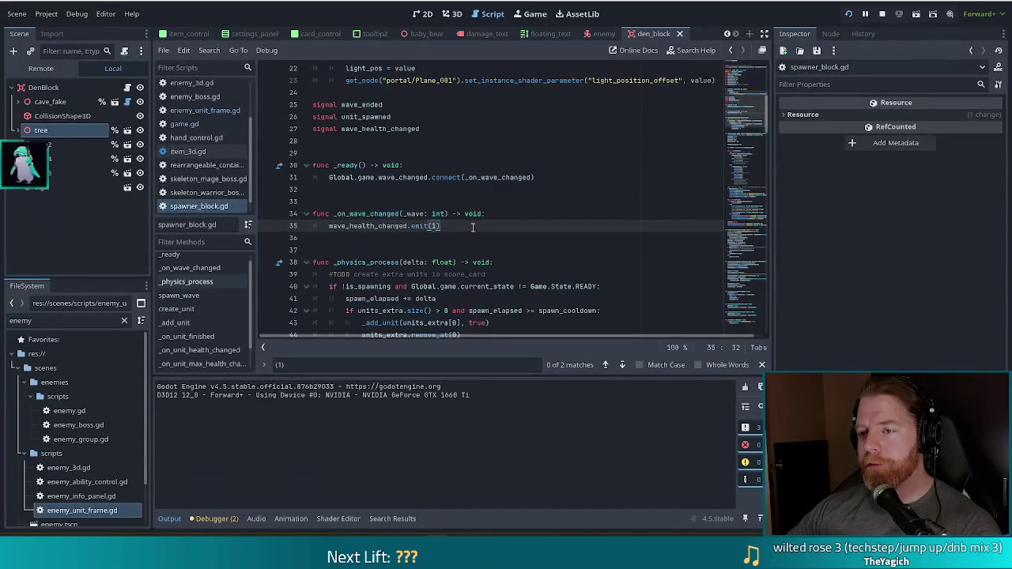
scroll(253, 151, up, 3)
scroll(254, 111, down, 3)
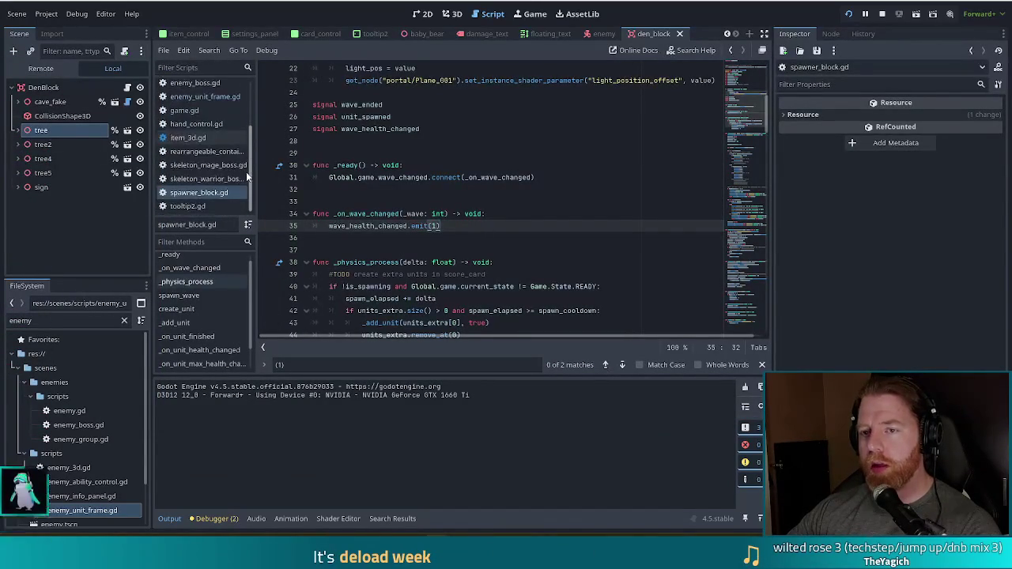
double_click(20, 320)
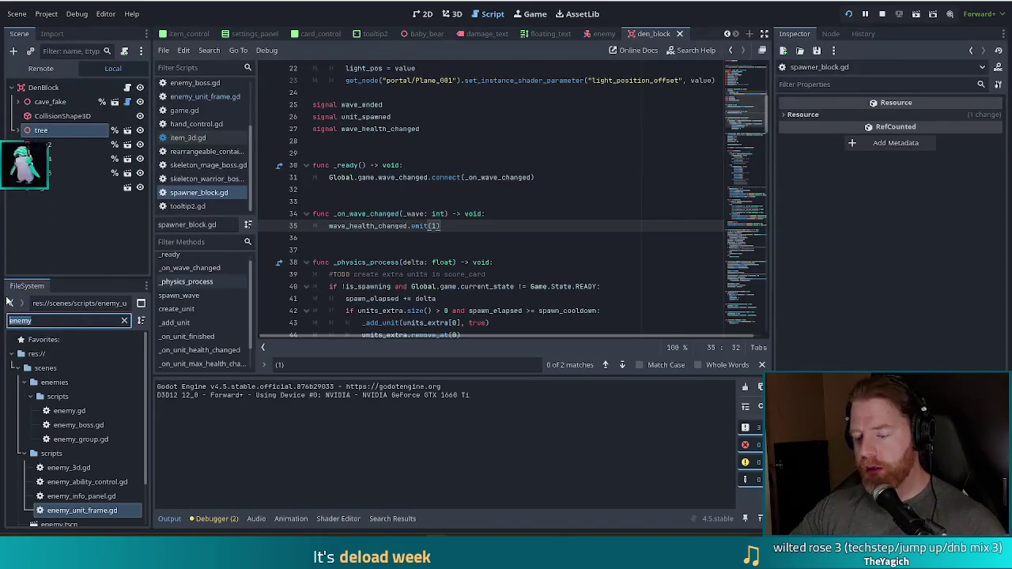
Filter the FileSystem dock for tower_3d, open tower_3d.gd, and search it for add_e.
text(tower)
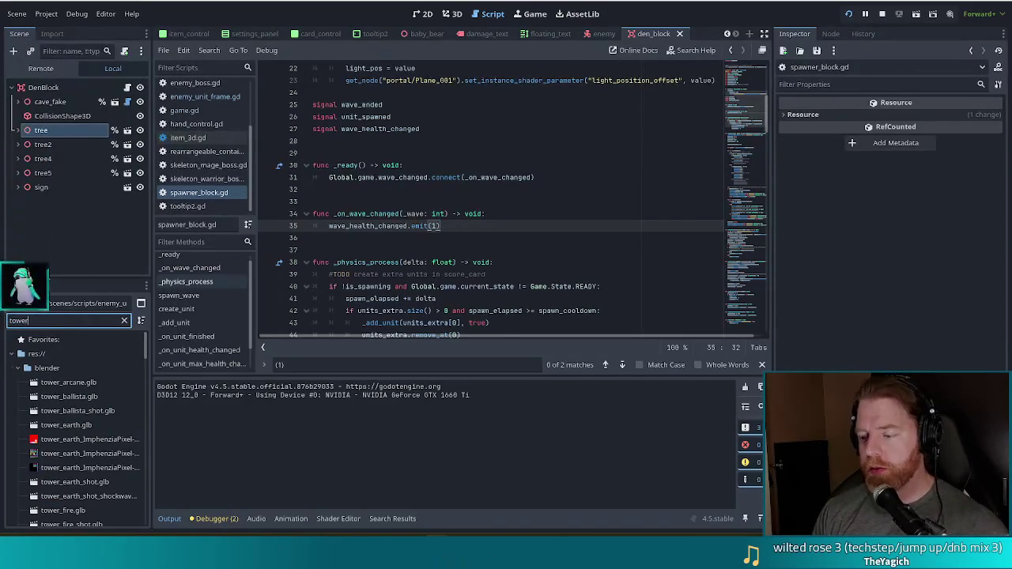
text(_3d)
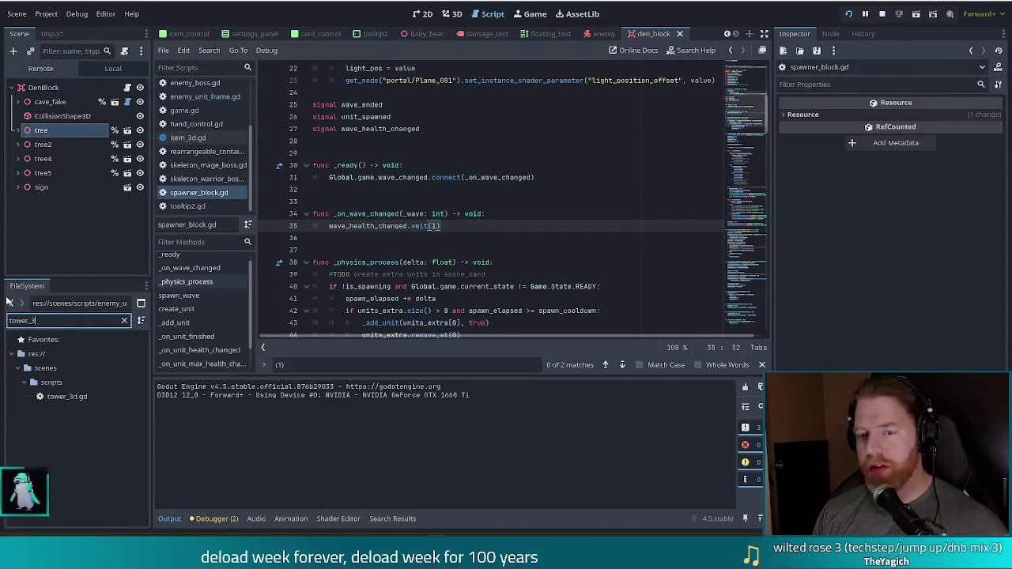
double_click(77, 397)
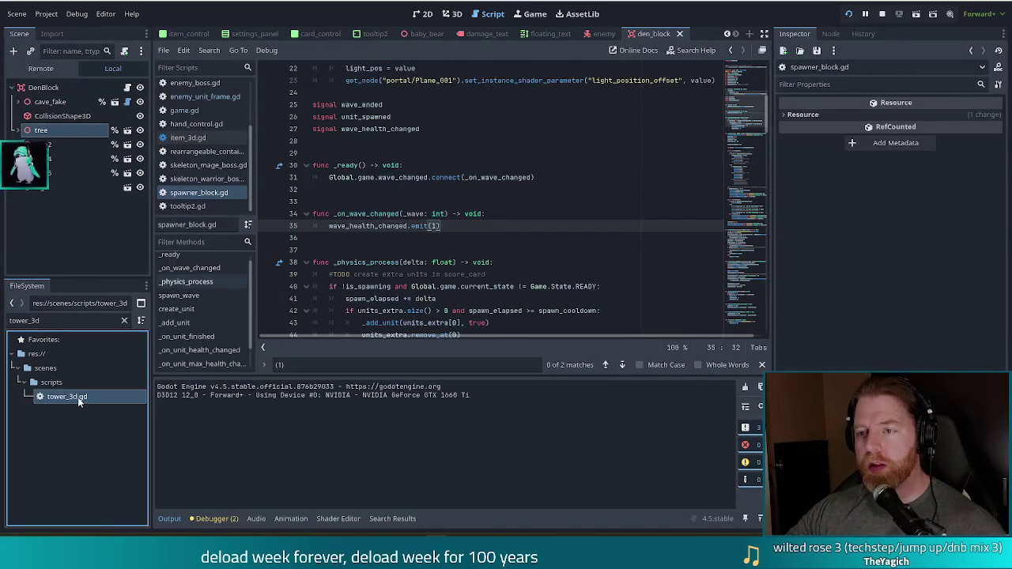
key(ctrl+f)
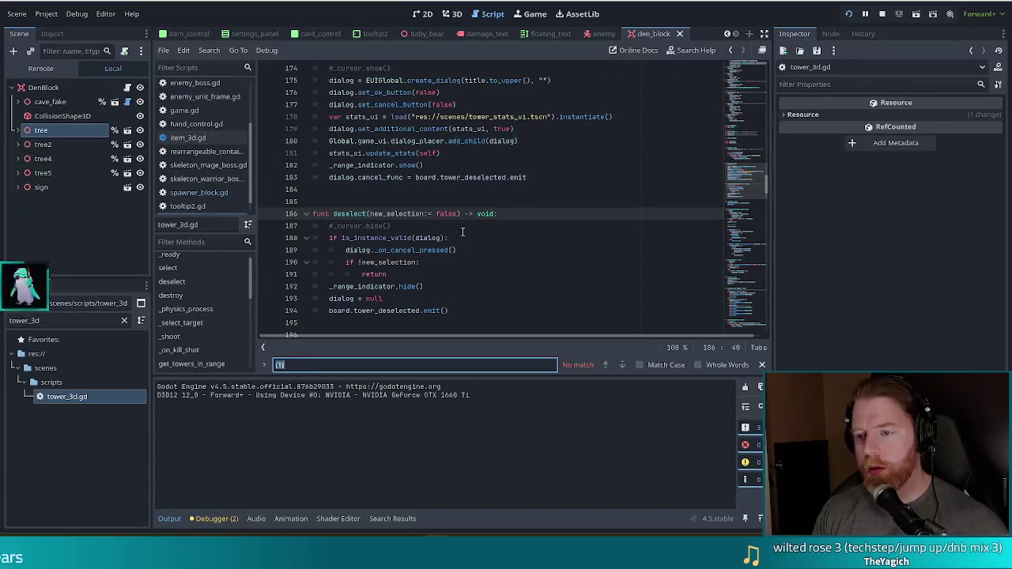
text(add)
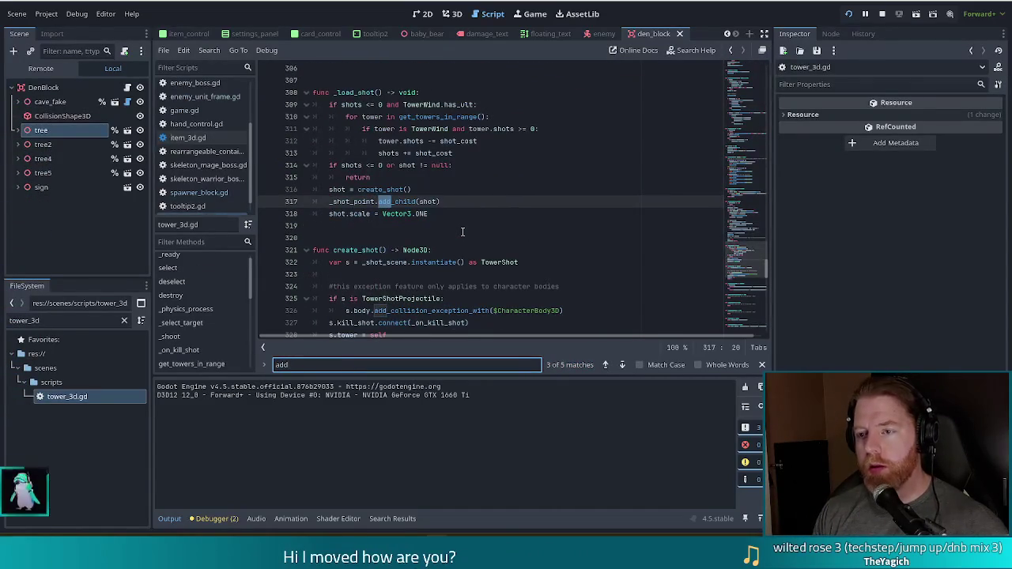
text(_eff)
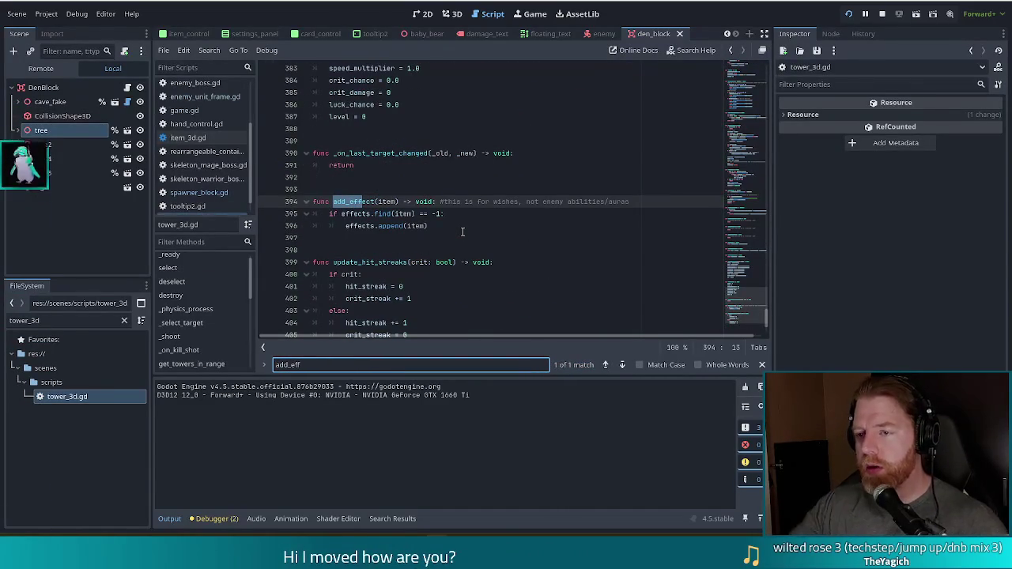
Examine add_effect's auras comment and effects.find / effects.append(item) lines 394–396.
click(399, 214)
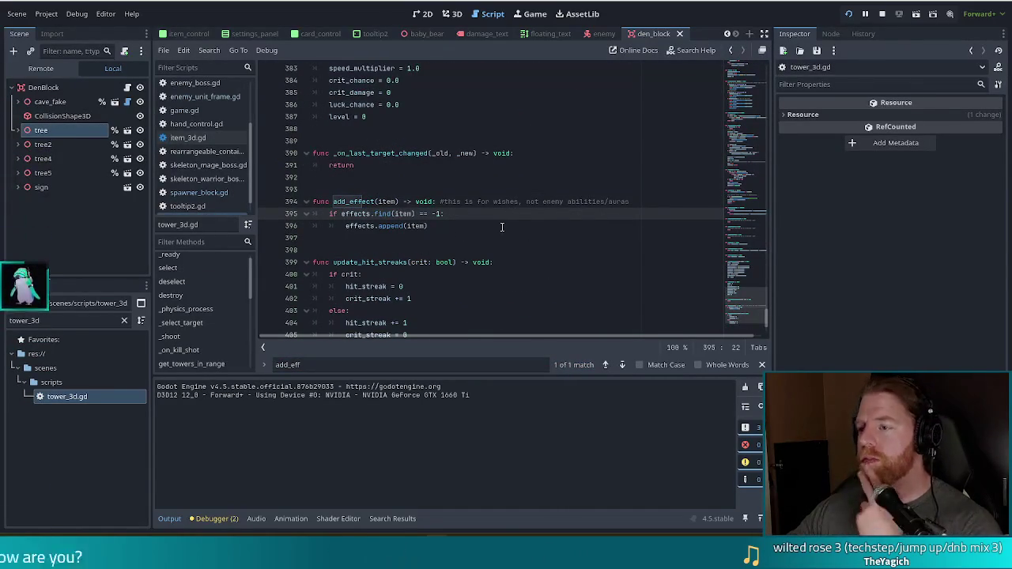
click(598, 202)
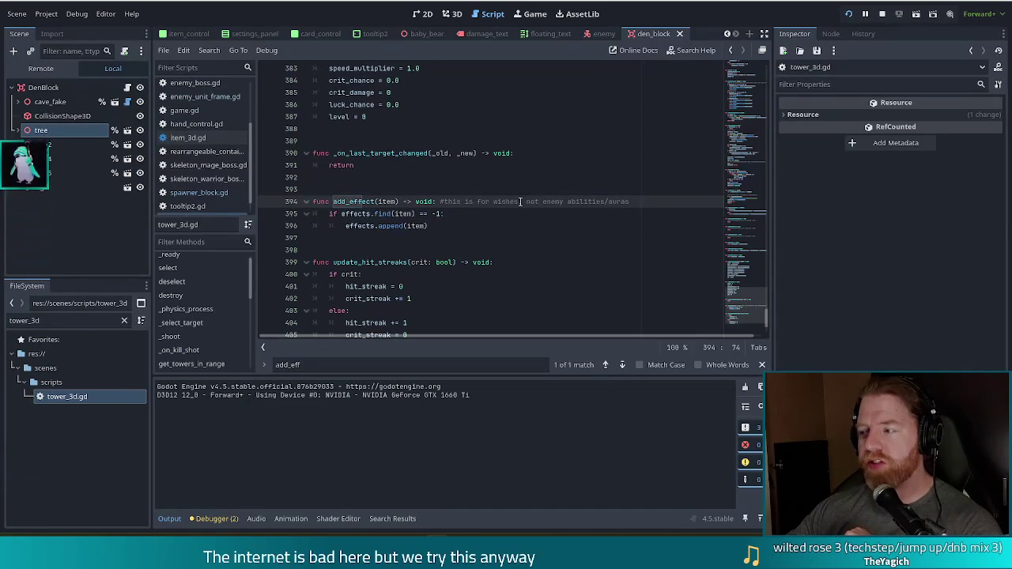
key(ctrl+Right)
triple_click(622, 204)
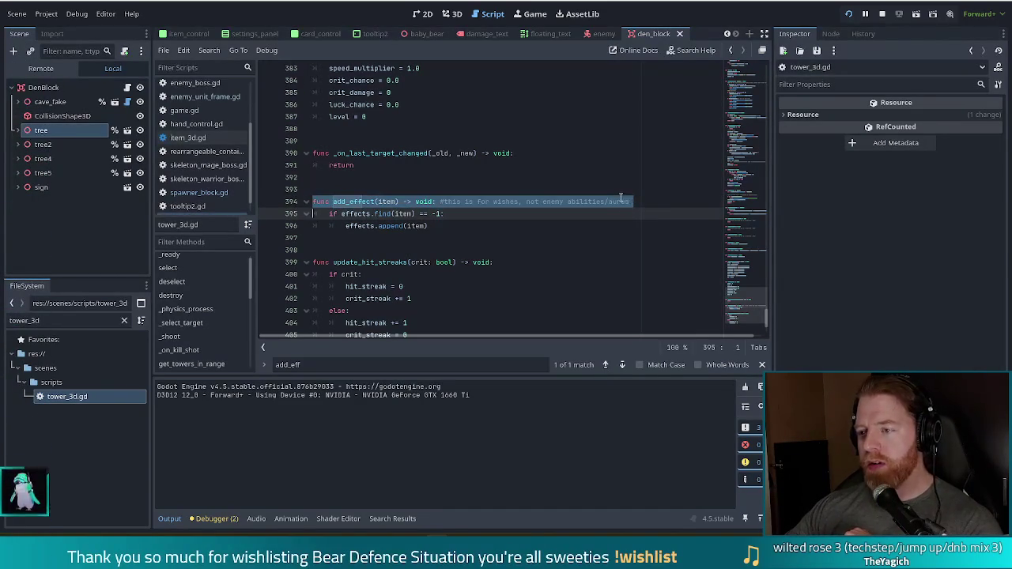
double_click(621, 201)
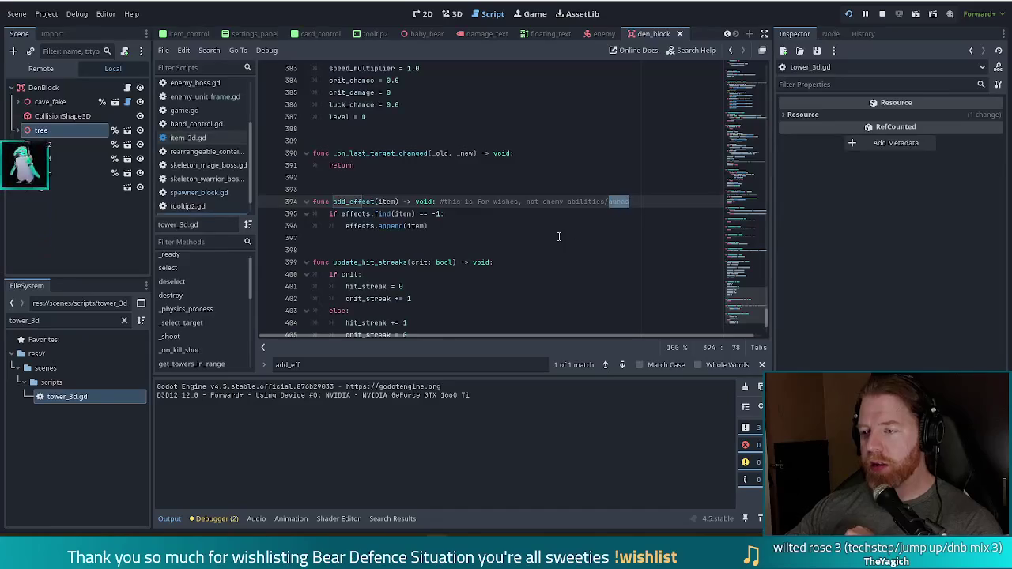
click(487, 223)
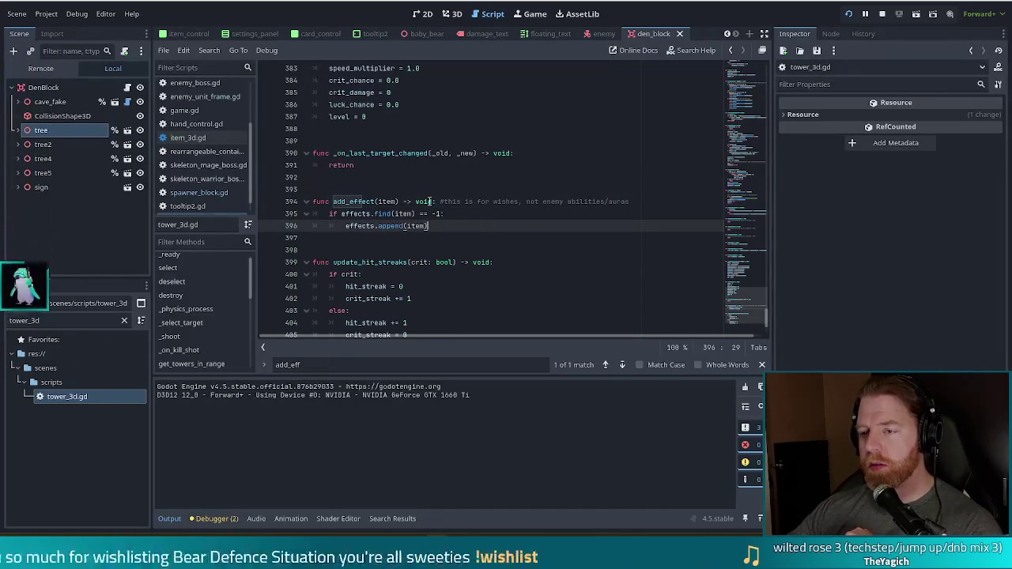
double_click(621, 200)
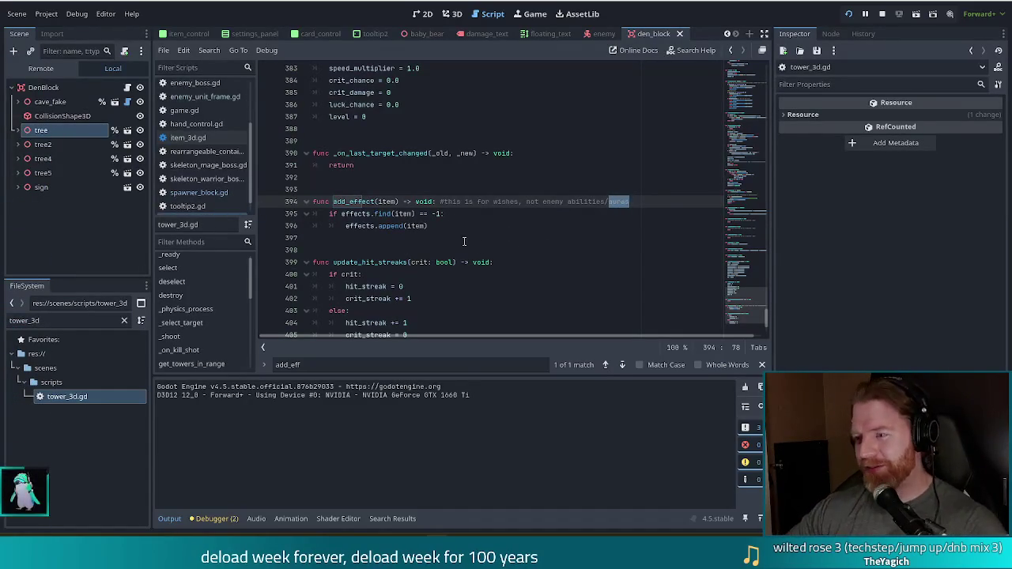
click(434, 227)
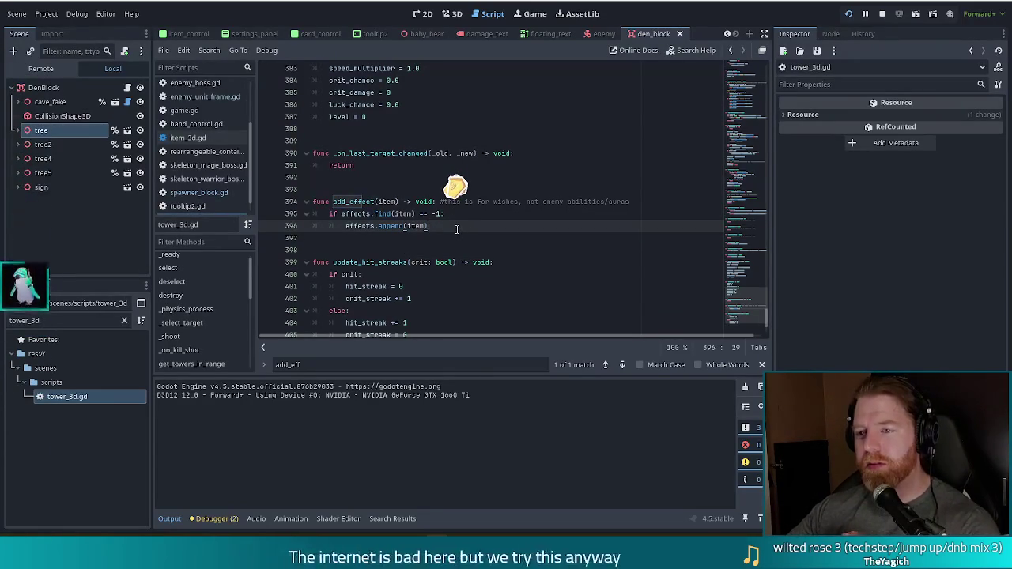
Inspect add_effect's effects.find(item) check on lines 394–395, including the effects variable's type.
click(545, 215)
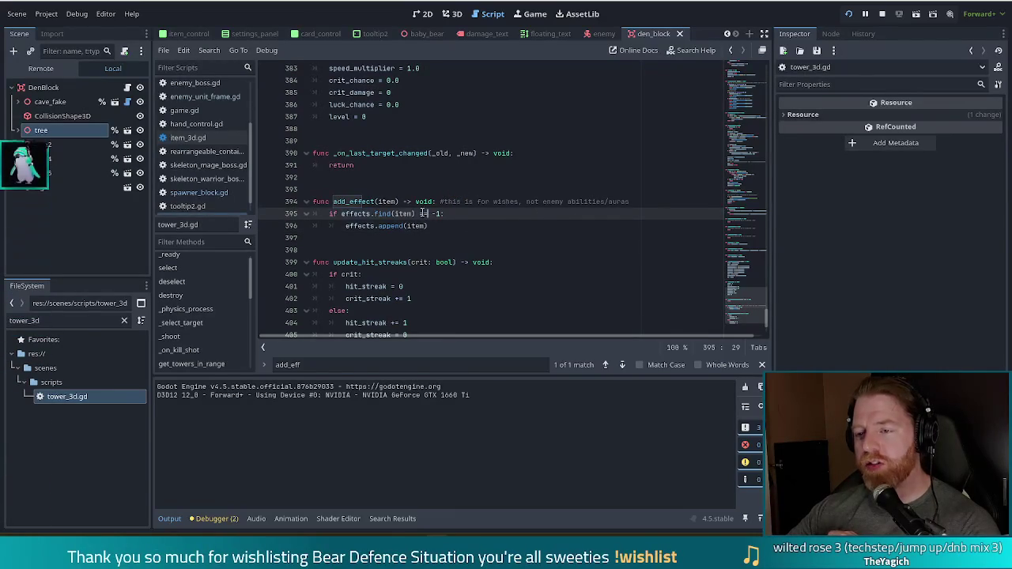
key(Left)
key(Left)
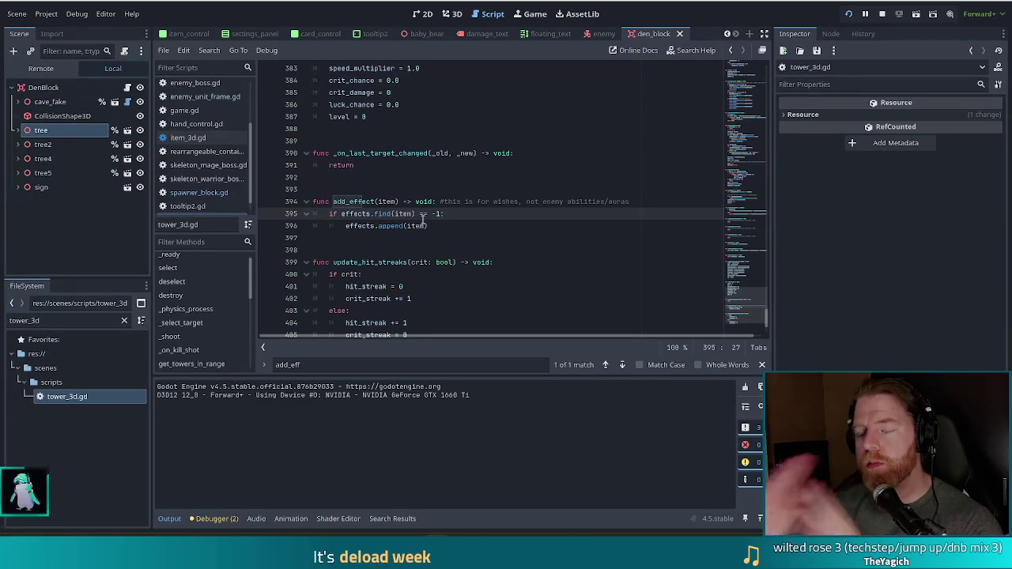
click(376, 201)
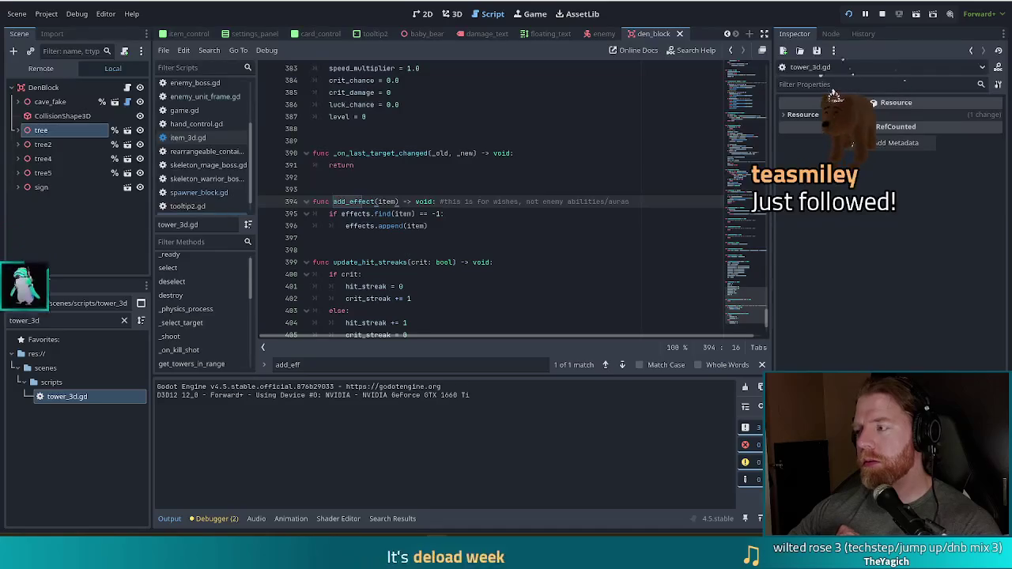
click(415, 214)
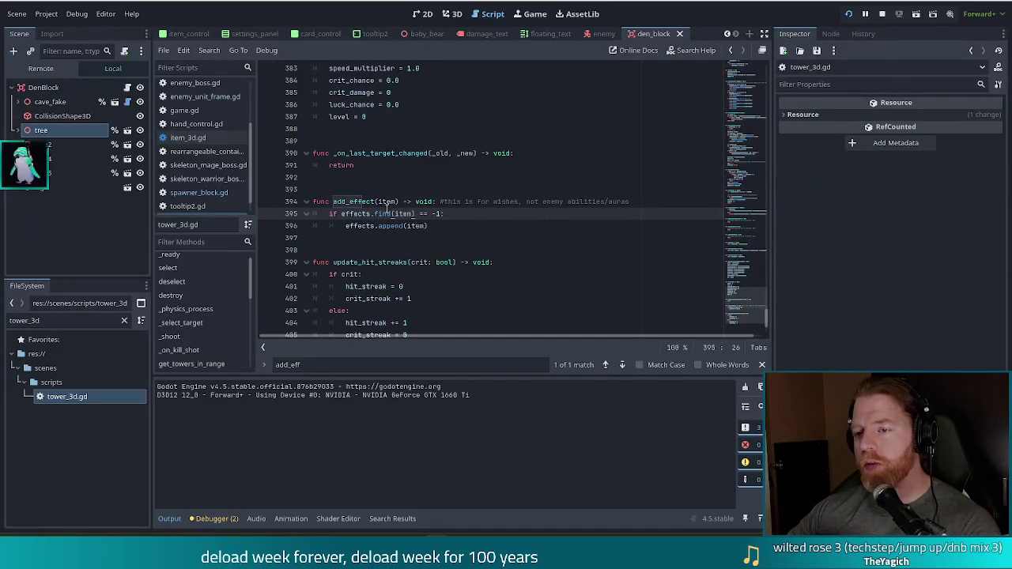
mouse_move(372, 212)
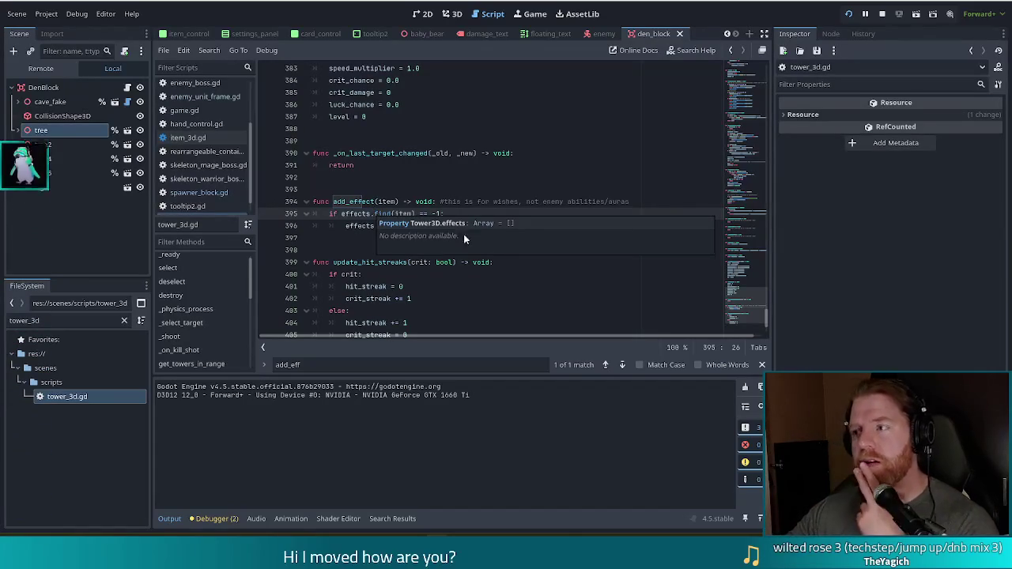
click(446, 199)
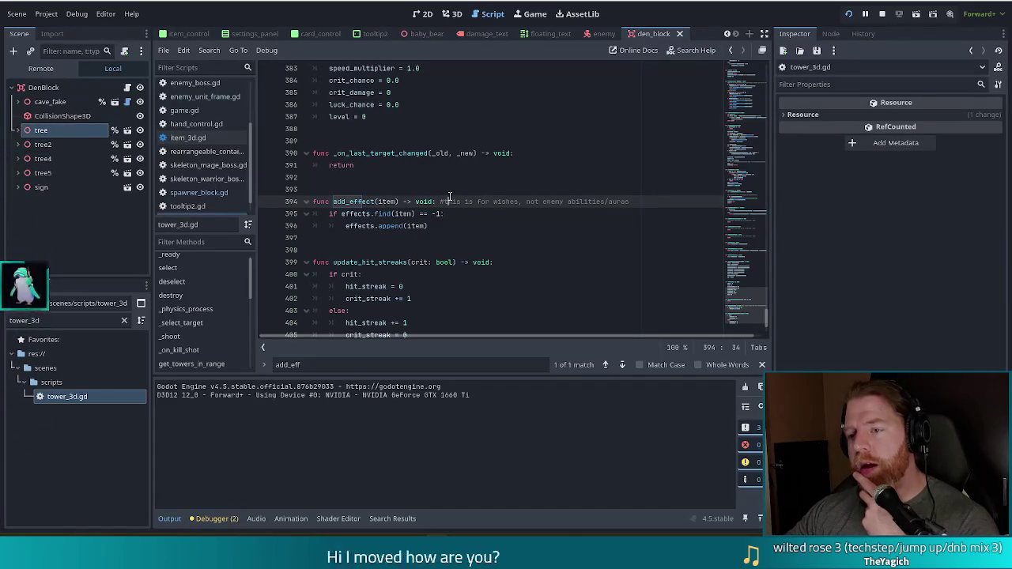
drag(315, 201, 405, 215)
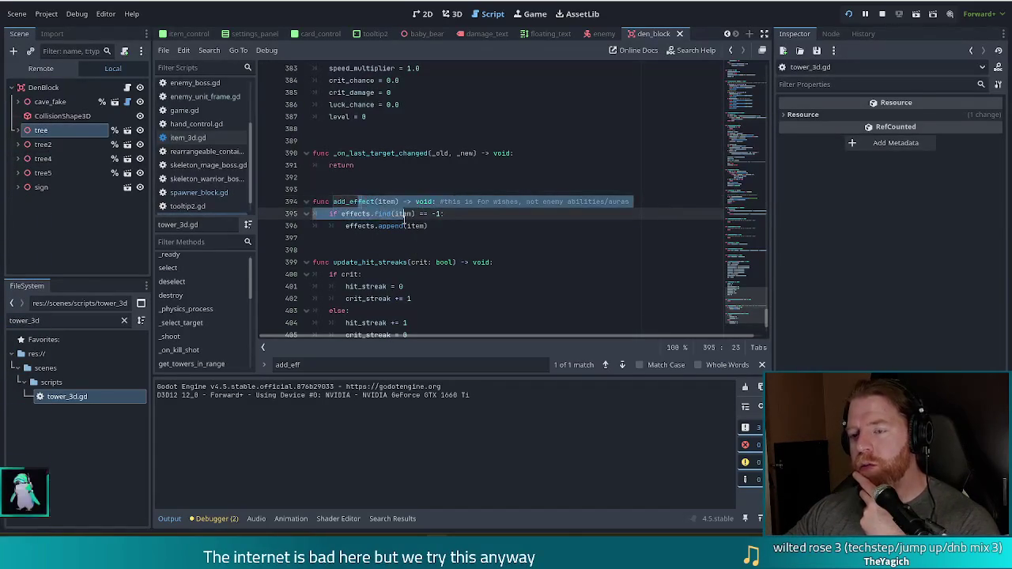
click(405, 215)
click(463, 202)
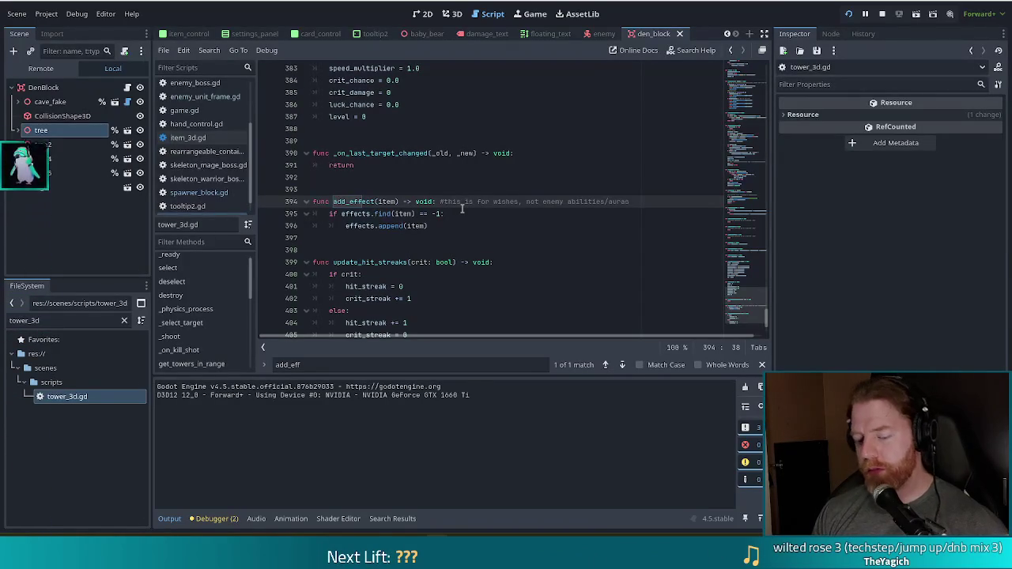
Search all project files for add_effect, returning 34 matches in 33 files.
key(ctrl+shift+f)
key(BackSpace)
key(BackSpace)
key(BackSpace)
text(effect)
key(Return)
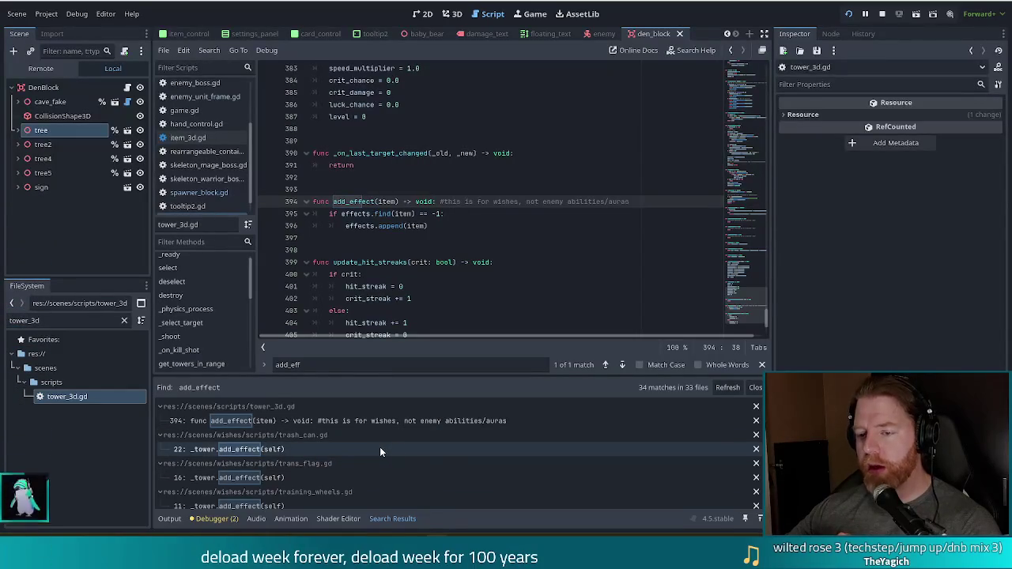
Open trash_can.gd at line 22, where process_hand calls _tower.add_effect(self).
scroll(380, 447, down, 1)
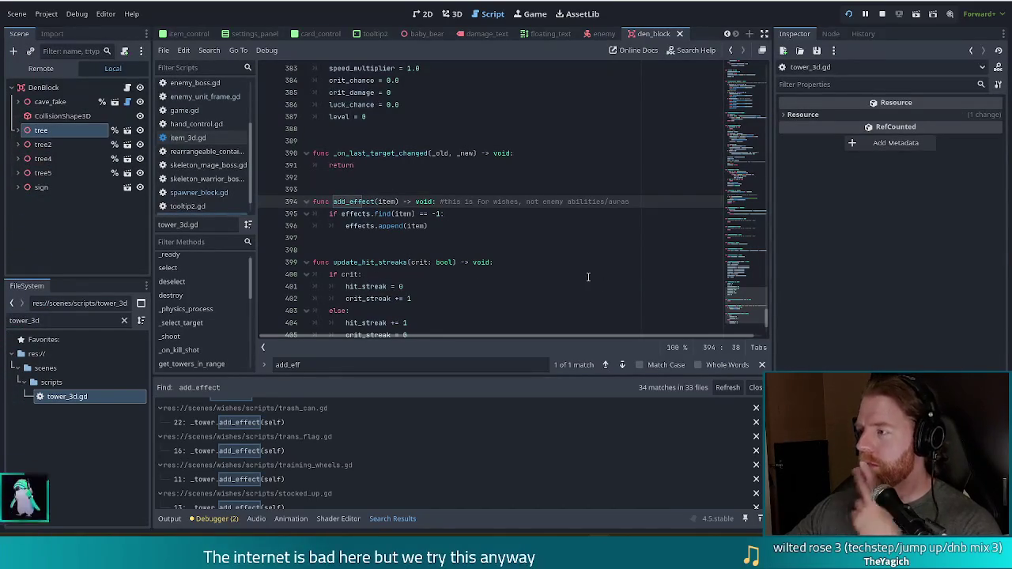
click(383, 214)
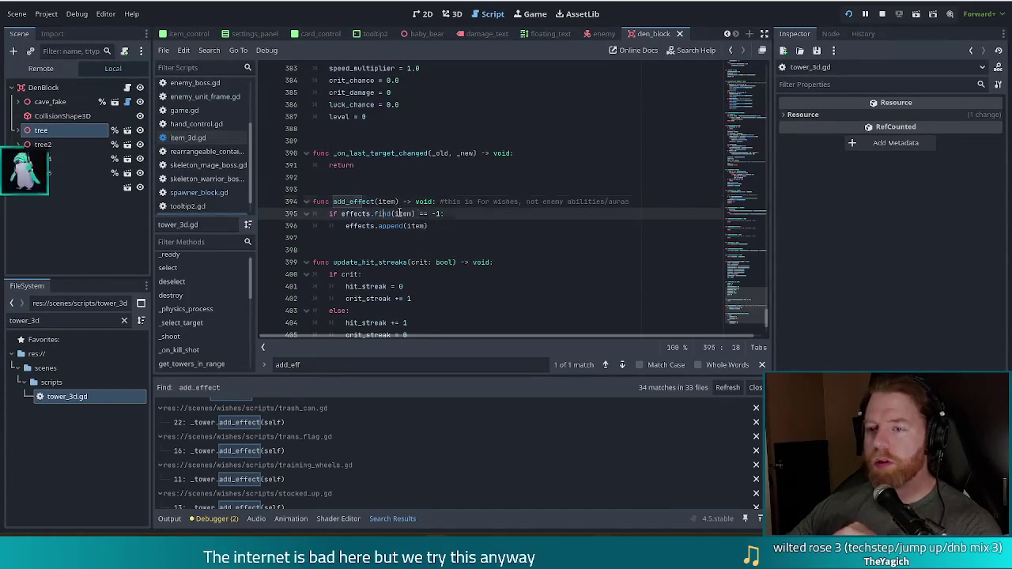
click(319, 423)
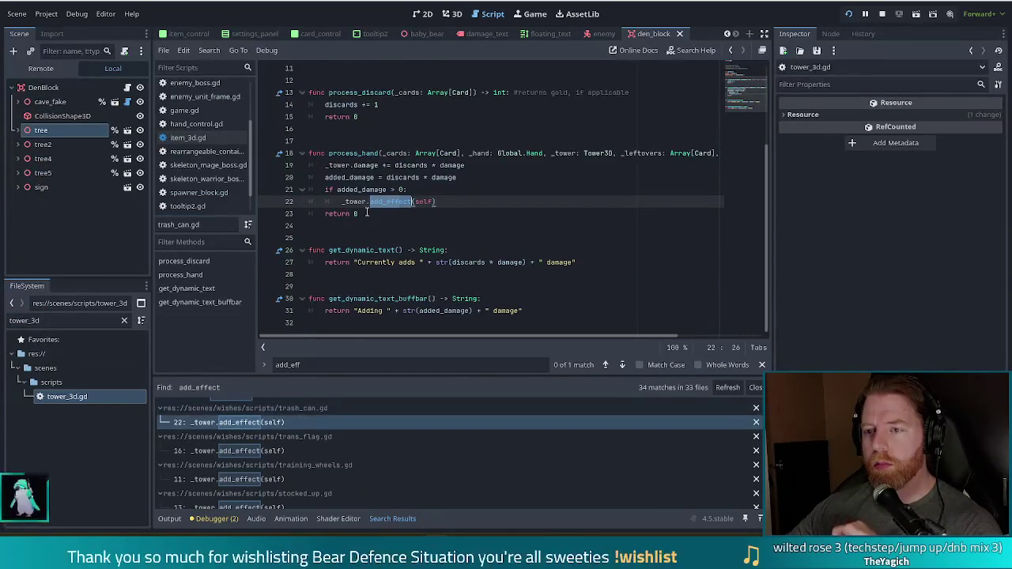
click(425, 202)
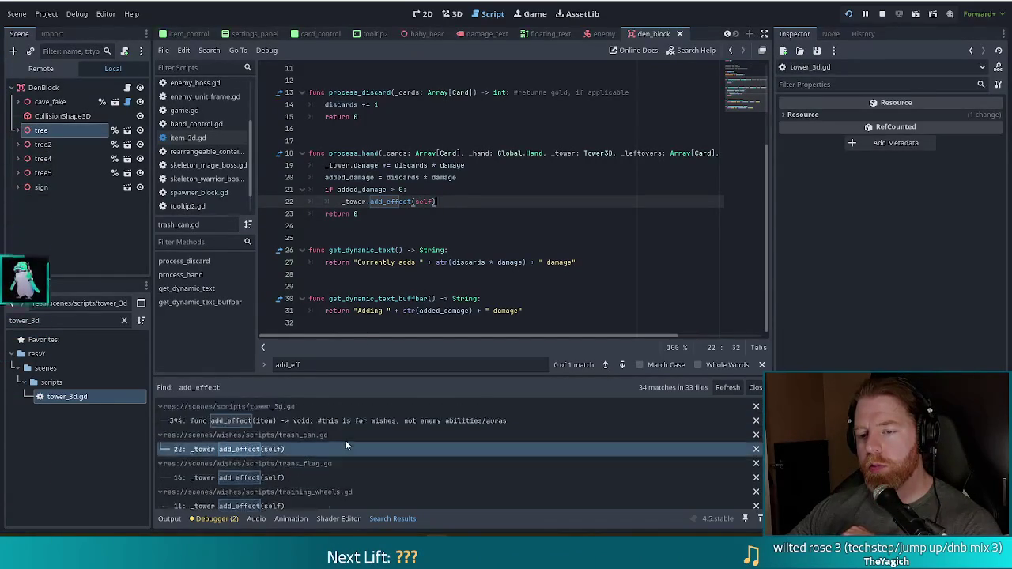
scroll(345, 448, down, 1)
scroll(345, 440, up, 2)
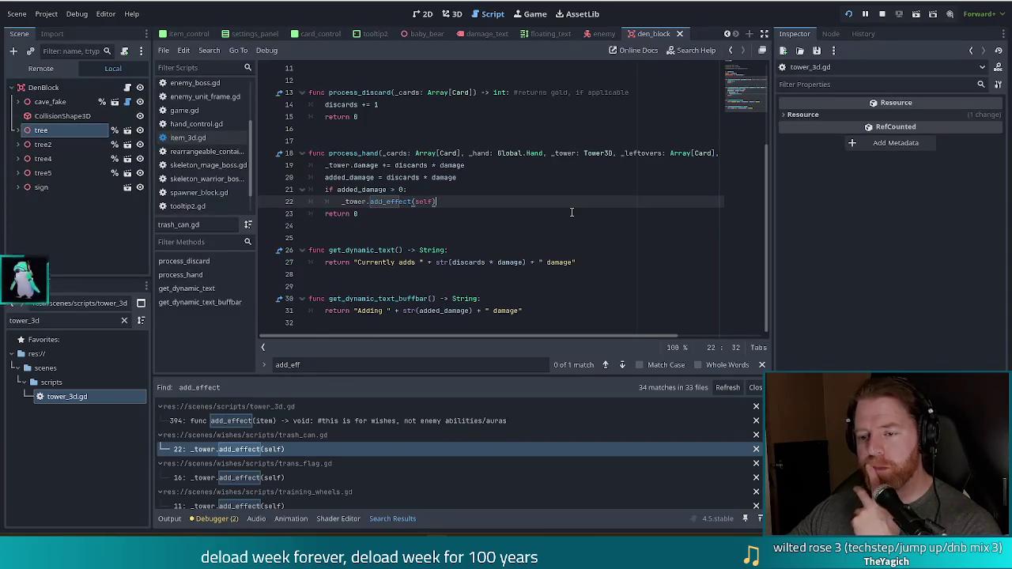
scroll(502, 436, down, 5)
scroll(501, 441, down, 5)
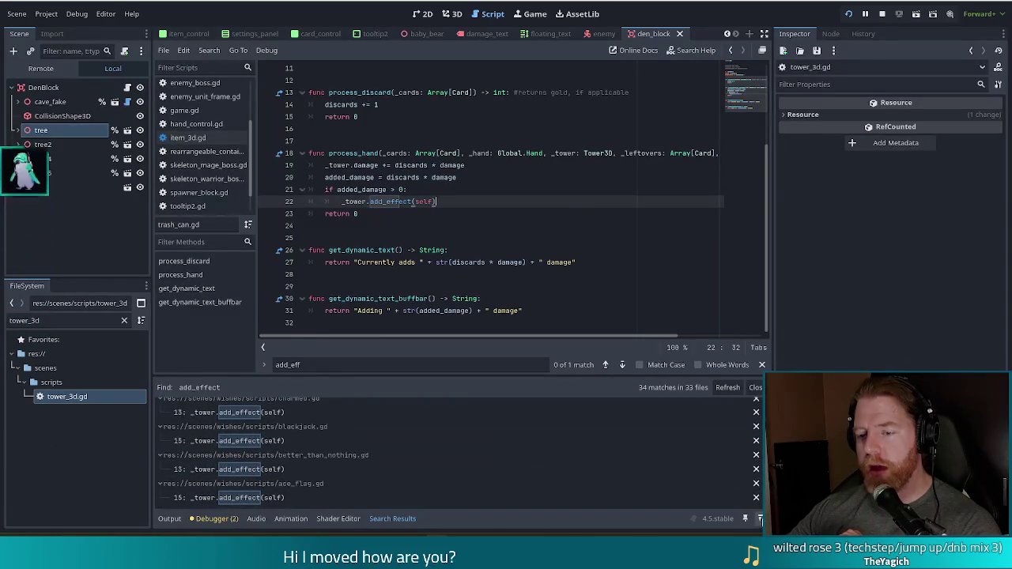
scroll(404, 475, up, 10)
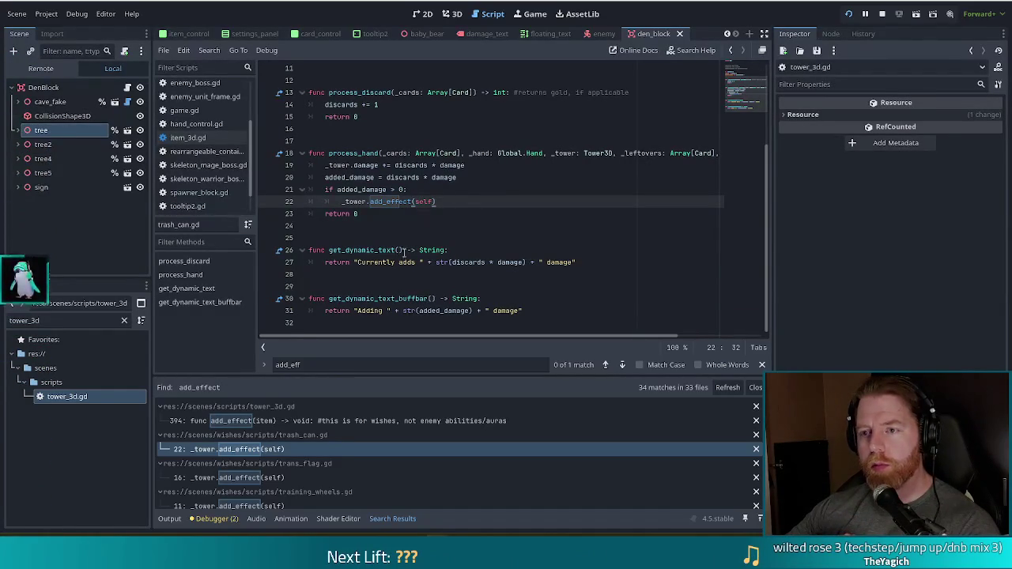
click(451, 193)
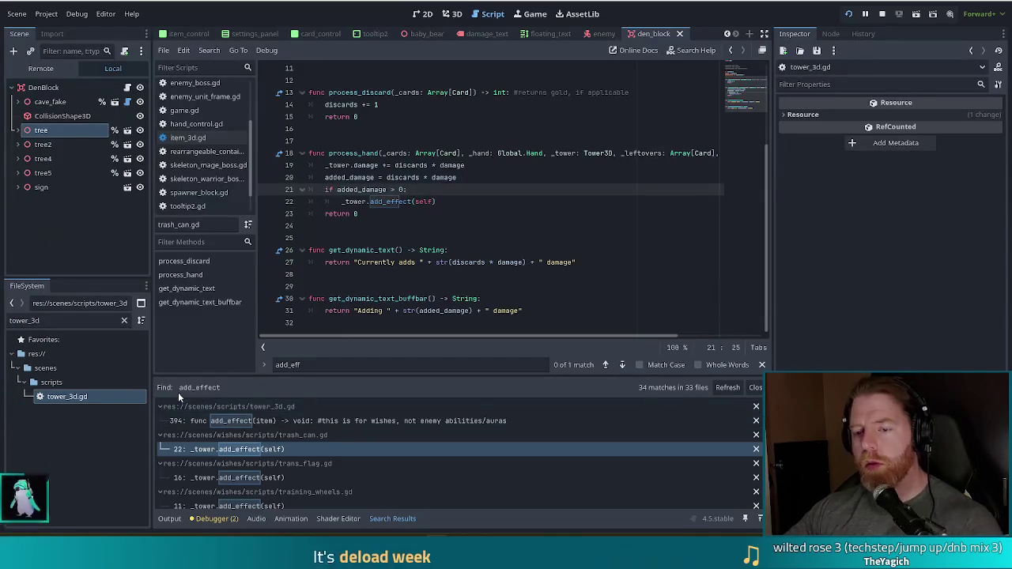
click(64, 321)
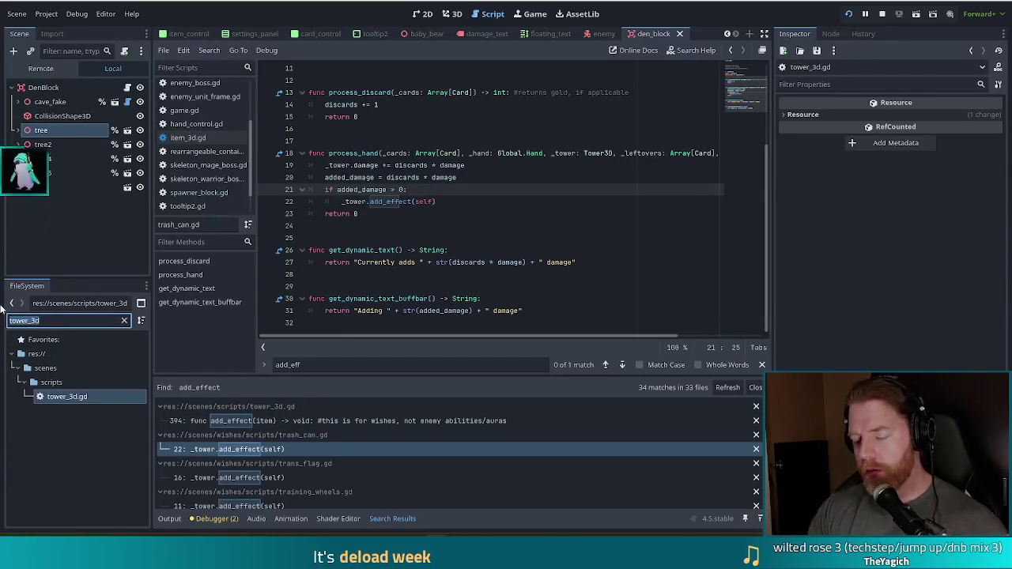
Filter FileSystem for 'train', open training_wheels.gd, and check the effects declaration in tower_3d.gd.
text(train)
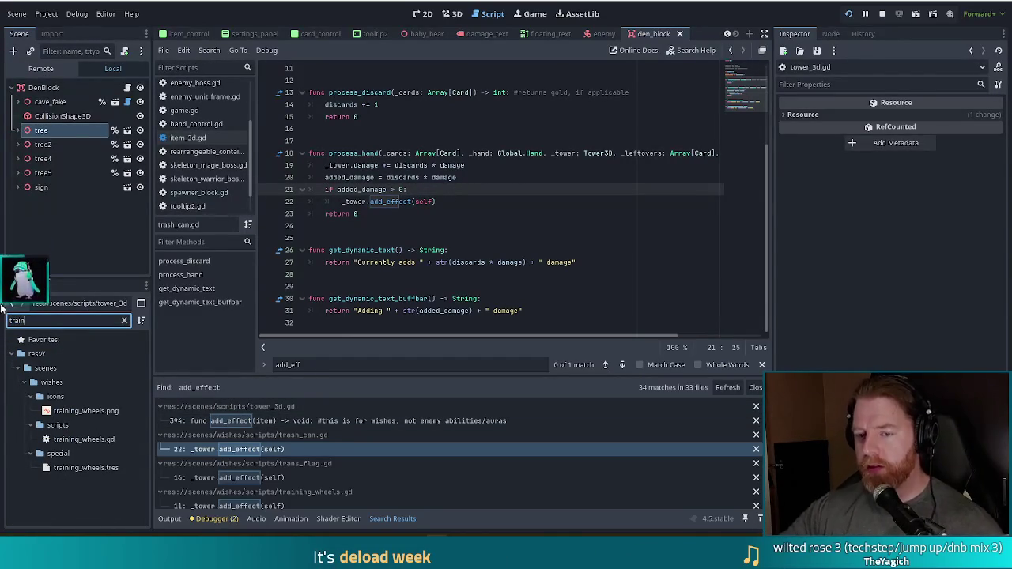
double_click(77, 441)
click(431, 191)
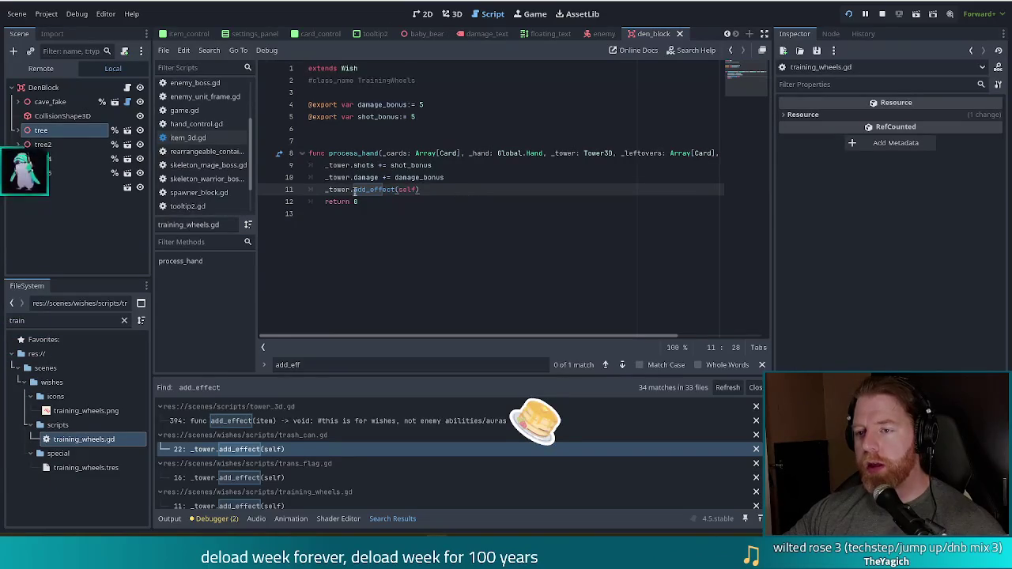
click(432, 194)
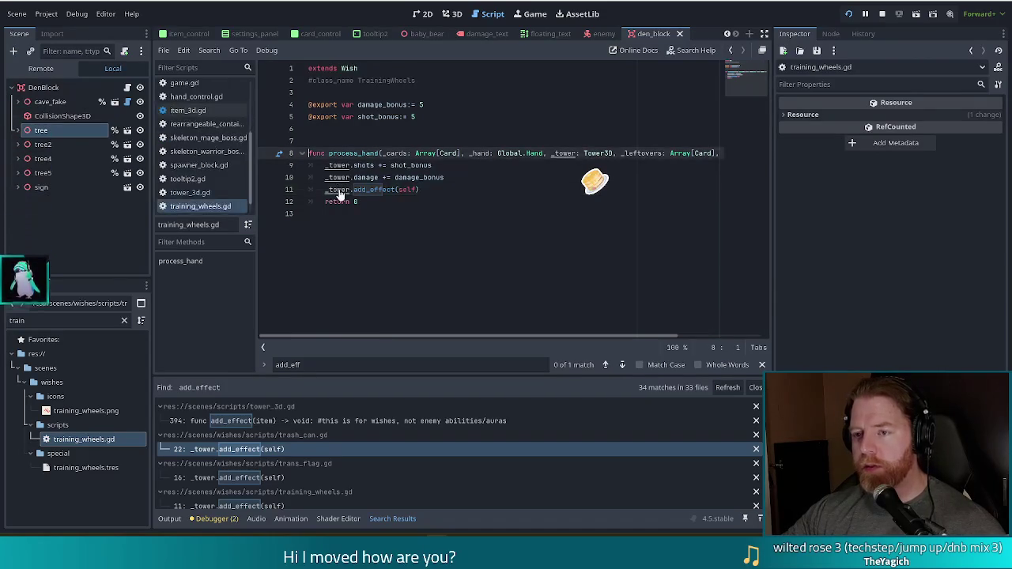
click(193, 197)
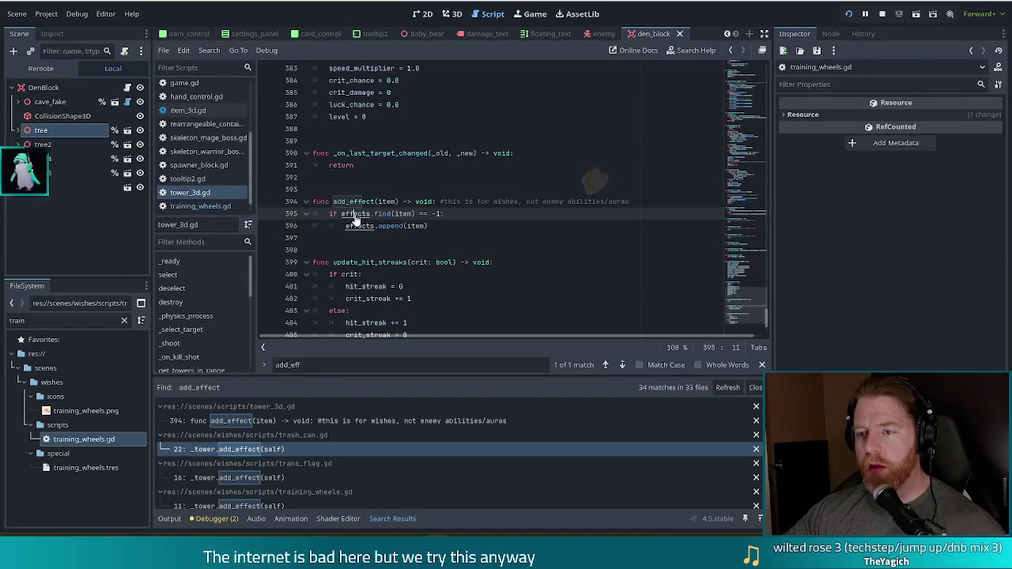
ctrl+click(359, 214)
key(alt+Left)
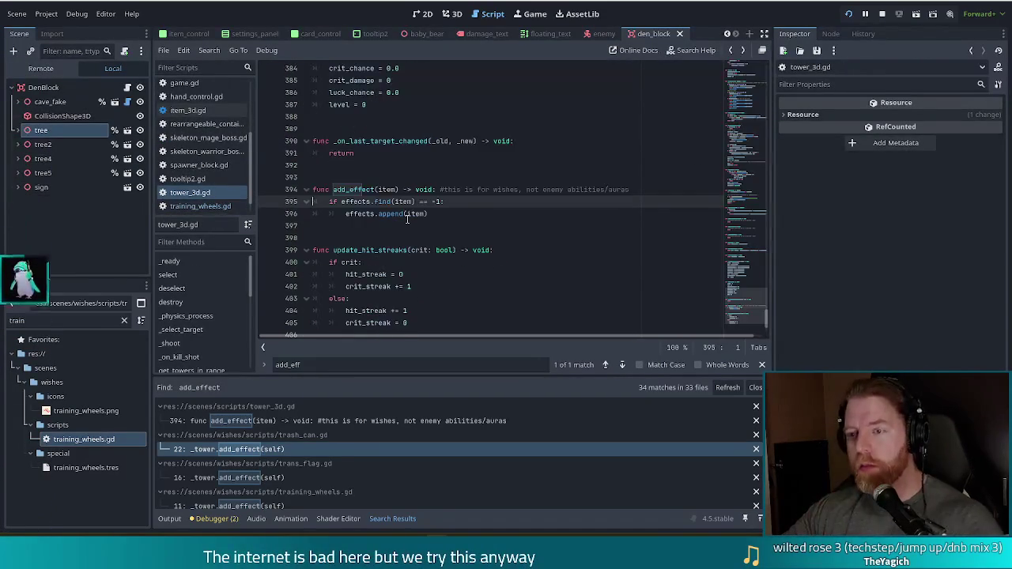
key(alt+Left)
Add print(_tower.effects) below the add_effect line and run the project.
click(447, 191)
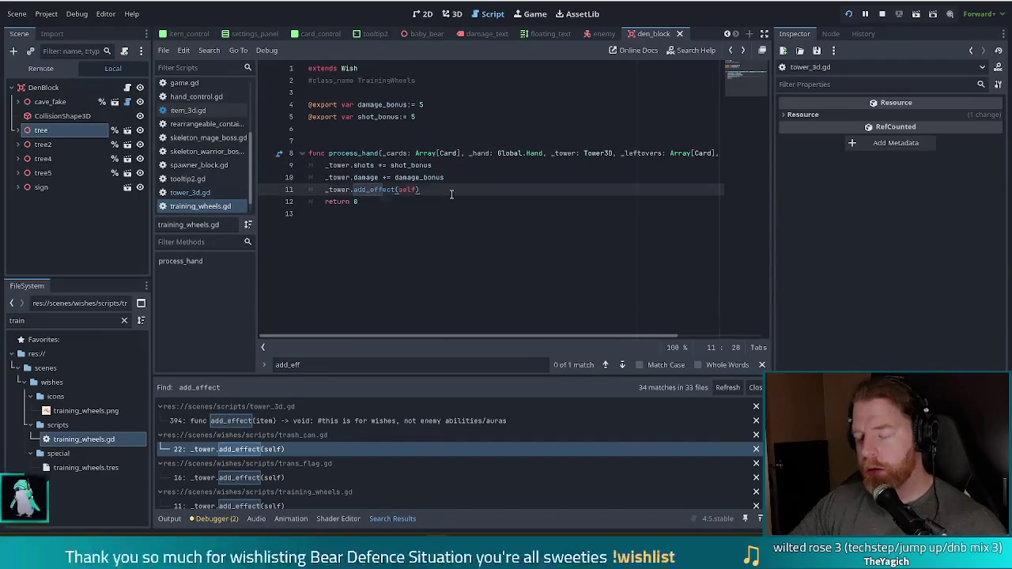
key(Return)
key(BackSpace)
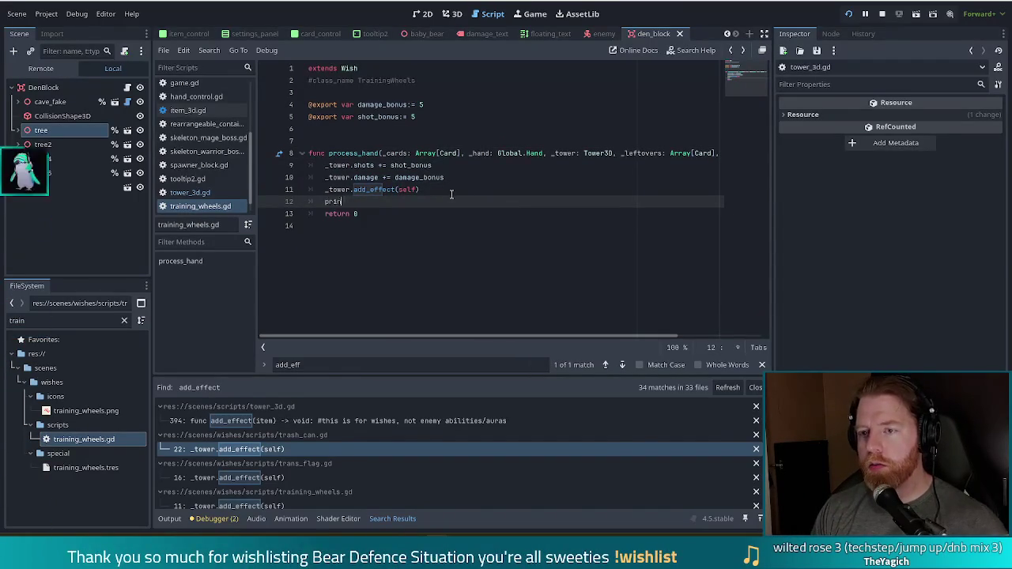
text(t(tow)
text(er.effe)
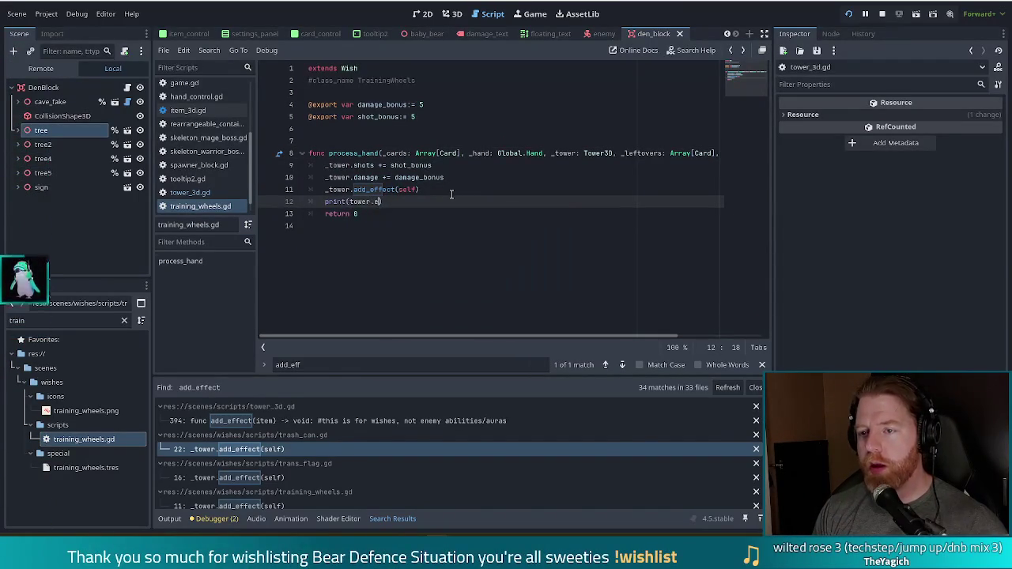
text(cts)
key(ctrl+Left)
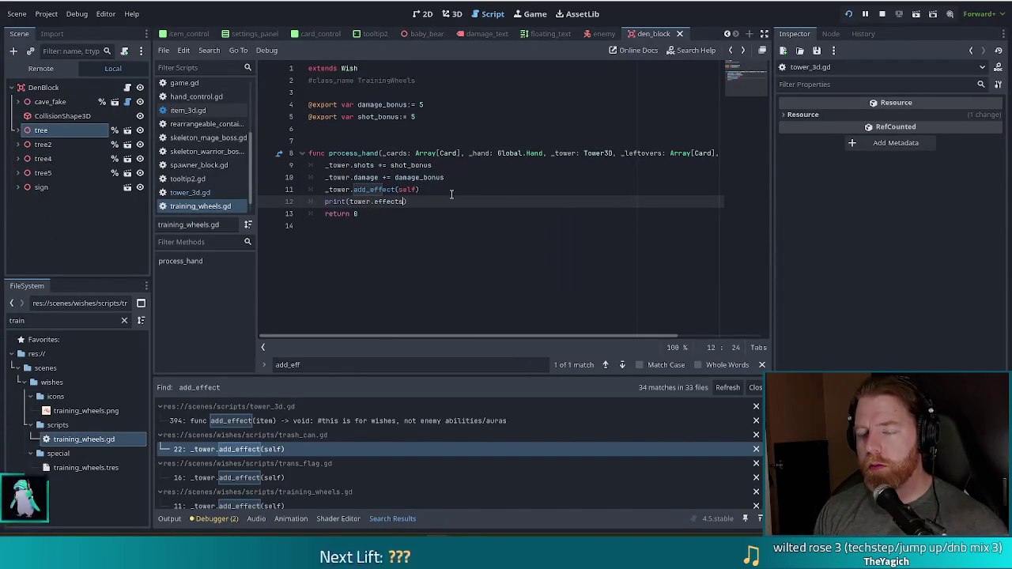
text(_)
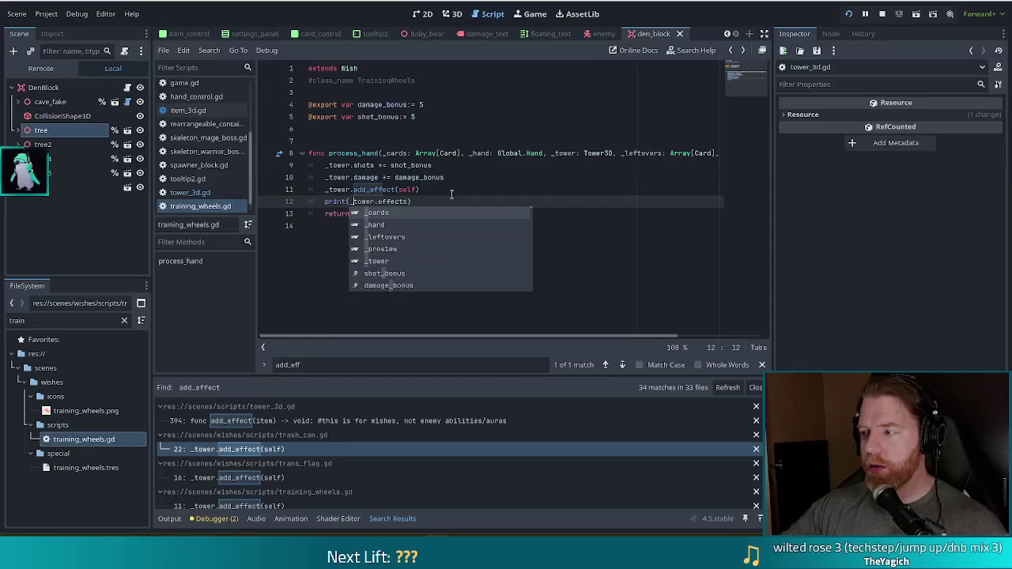
click(423, 190)
click(425, 204)
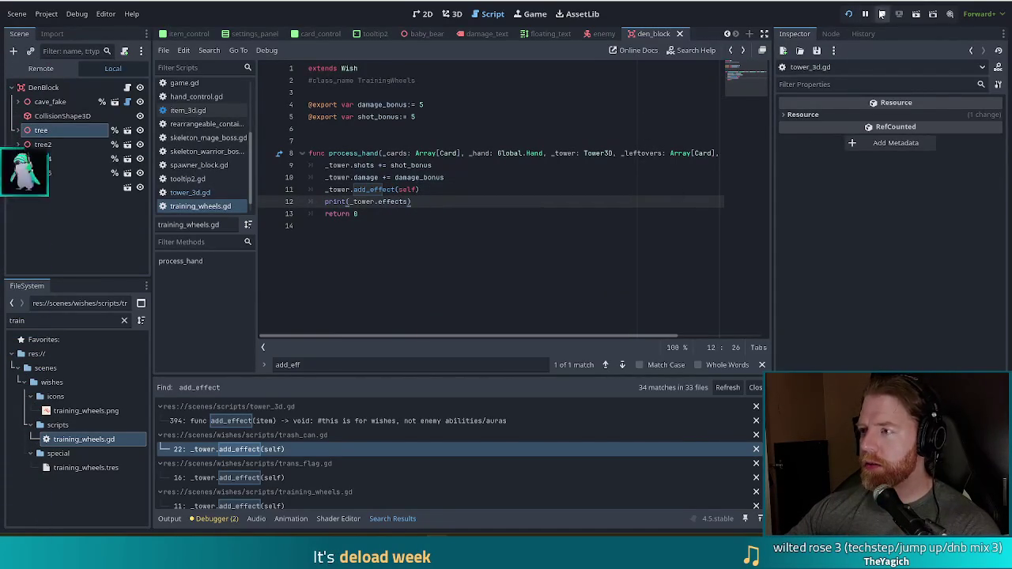
click(851, 14)
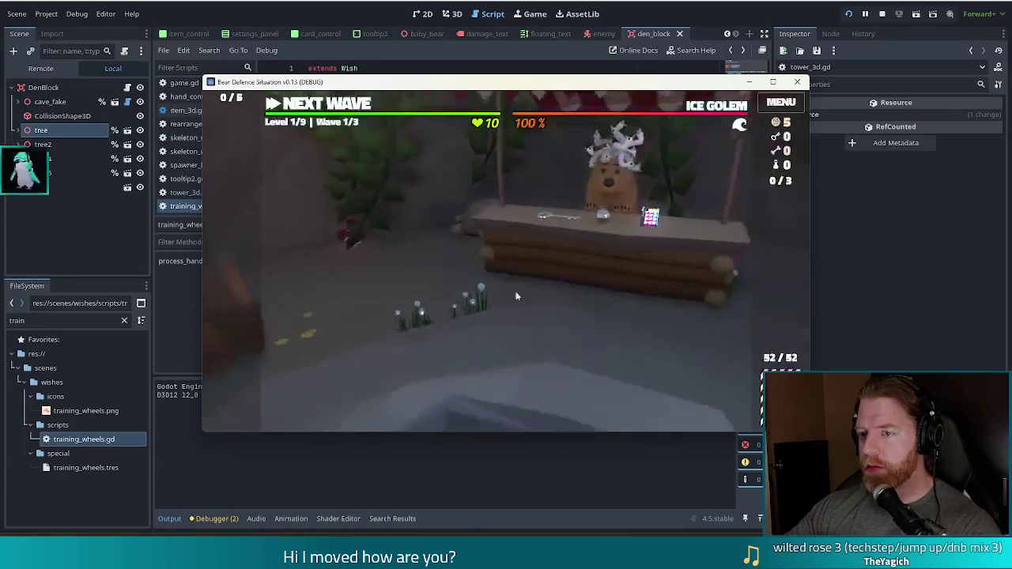
Throw a wish at the wishing well and take Training Wheels.
click(551, 325)
click(553, 316)
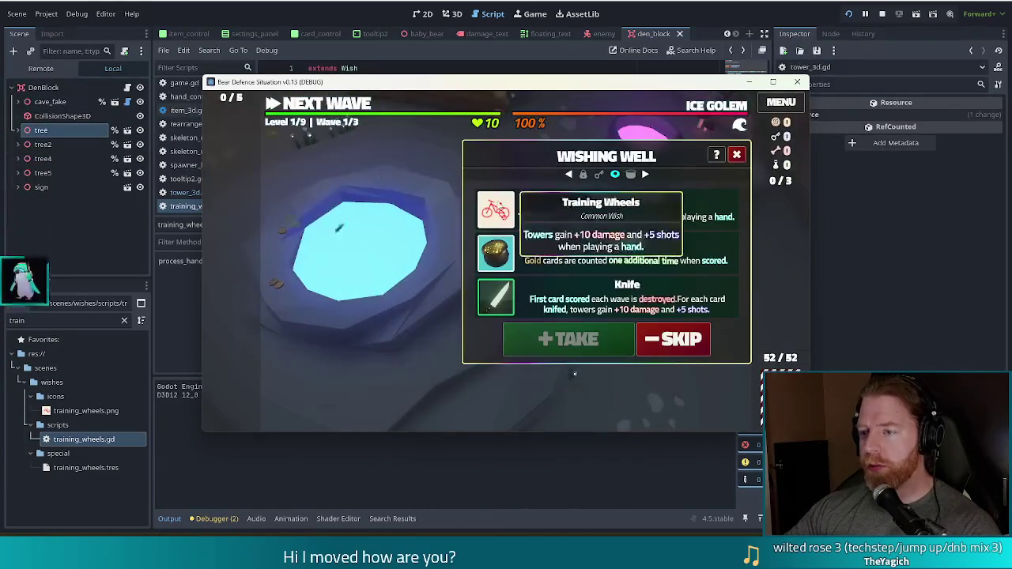
click(555, 340)
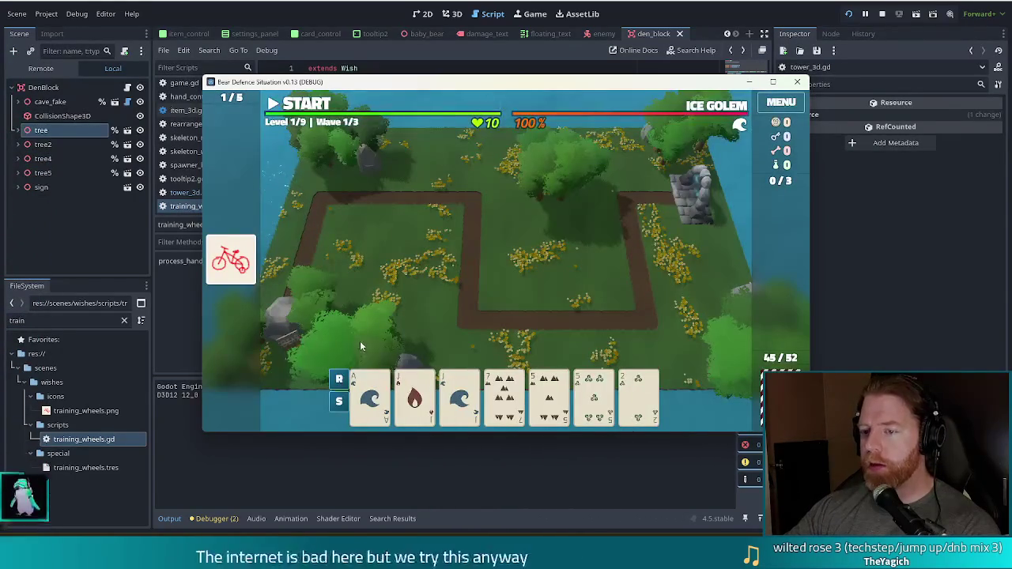
Select and deselect the Ace and Jack of Water cards, then return to the editor.
click(386, 408)
mouse_move(441, 85)
mouse_down()
mouse_move(496, 30)
mouse_move(465, 37)
mouse_up()
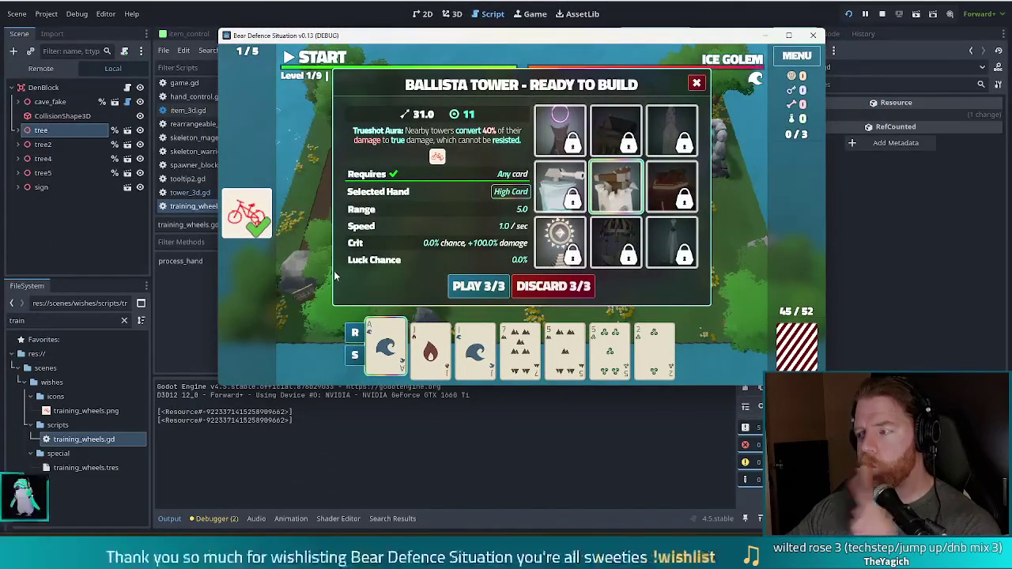
click(473, 356)
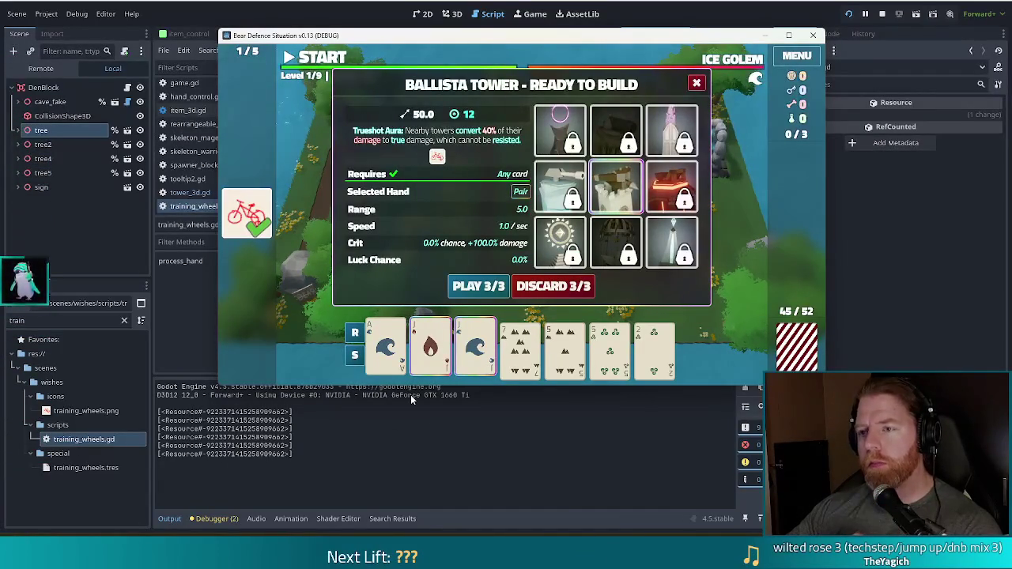
click(475, 348)
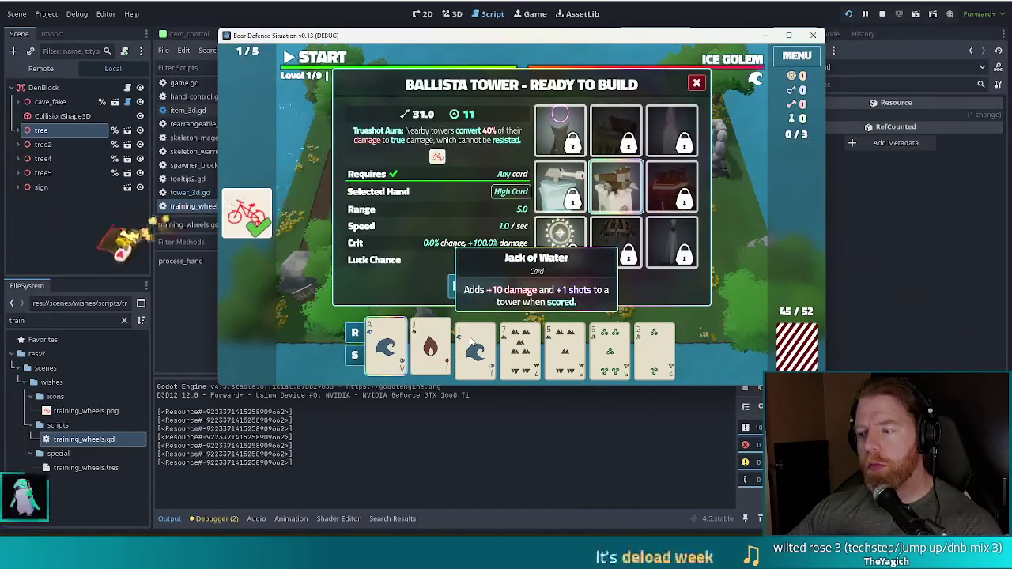
click(438, 348)
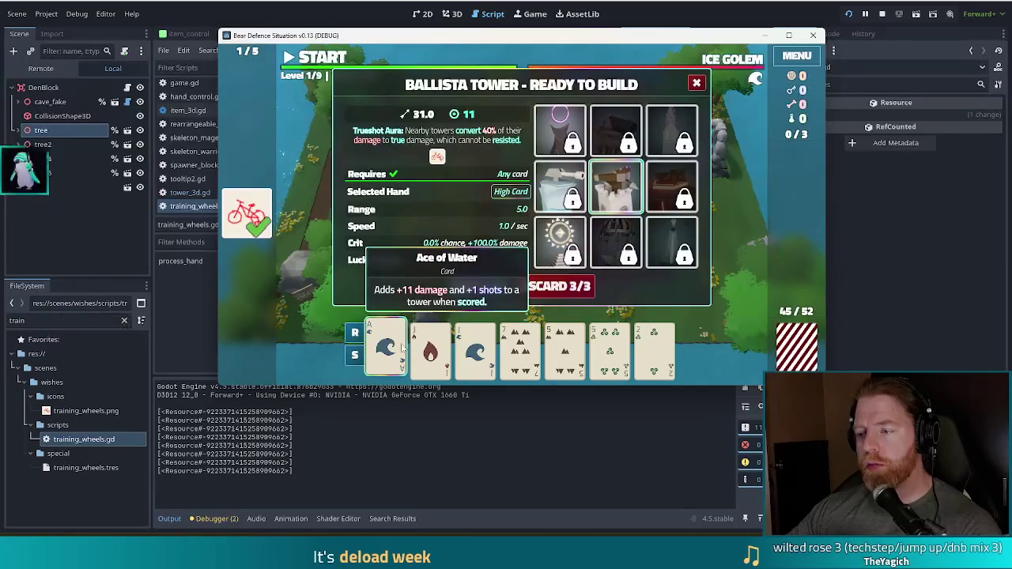
click(386, 348)
key(alt+Tab)
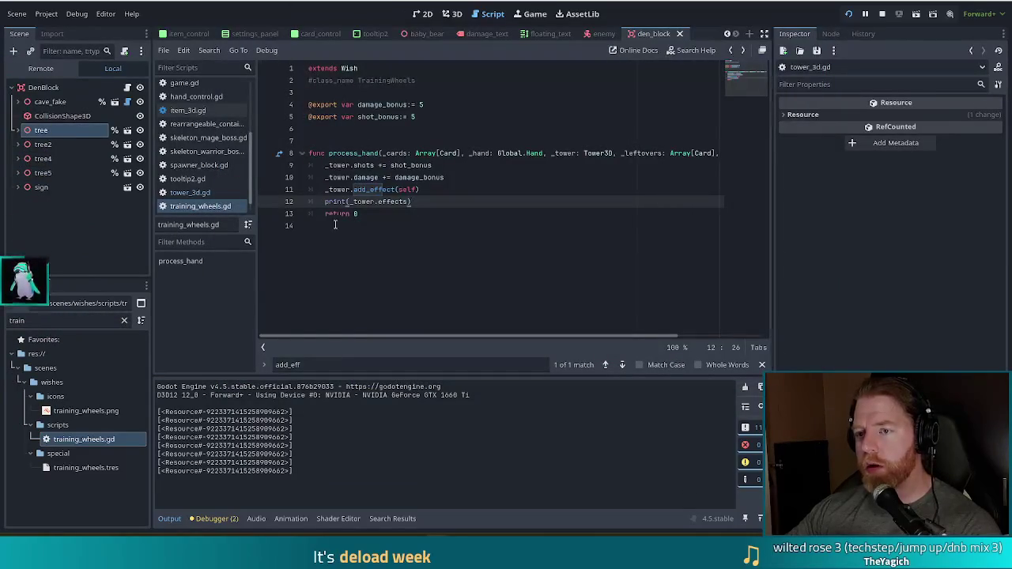
Change line 12 to prints(_tower.effects, _tower.effects.size()) and relaunch the game.
key(ctrl+Left)
key(ctrl+Left)
key(ctrl+Left)
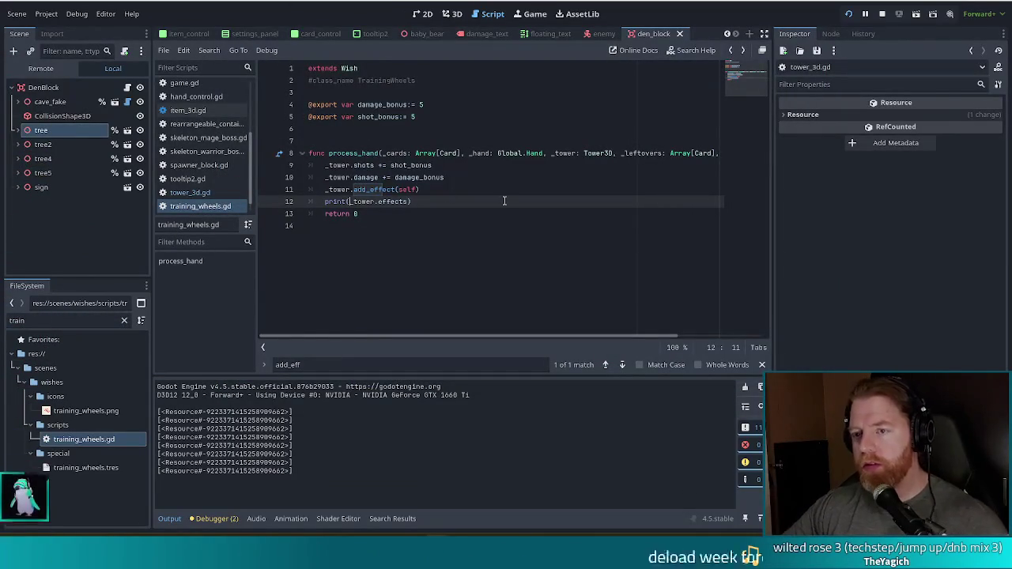
text(s)
key(End)
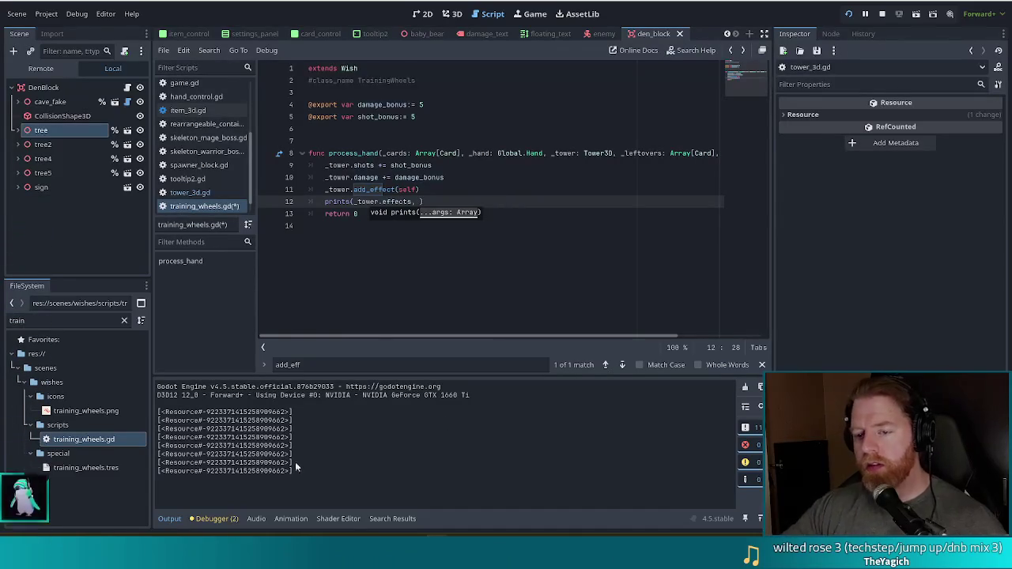
drag(293, 469, 136, 469)
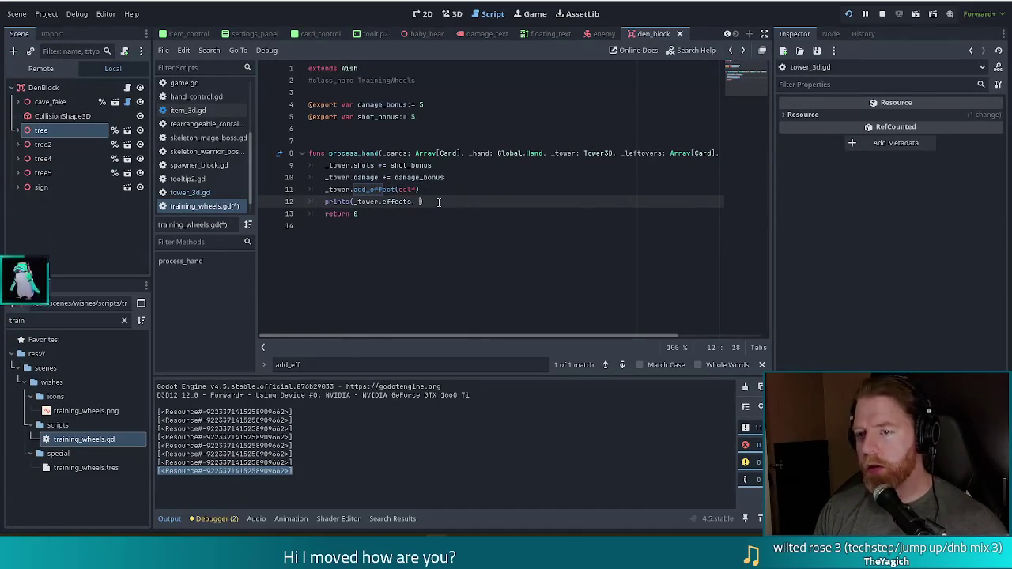
text(_tower.)
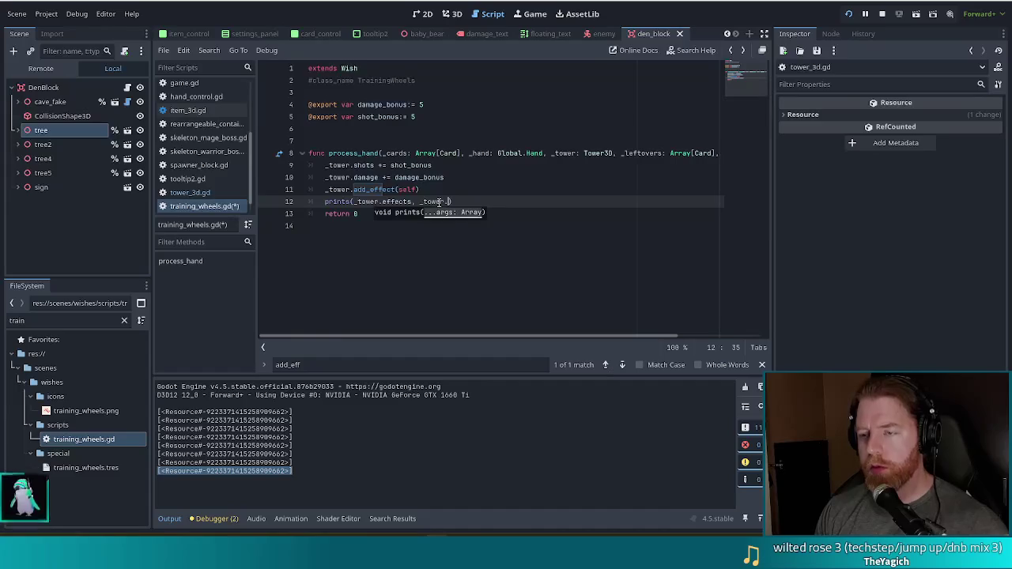
text(effects.size()
key(Return)
key(alt+Tab)
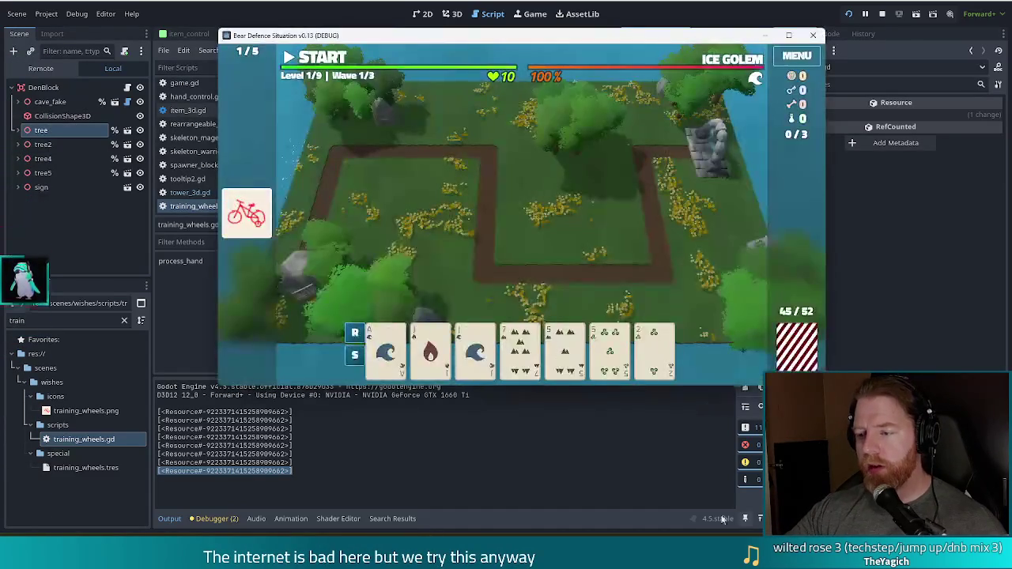
Play a water Pair, place the Ballista Tower on the map, and return to training_wheels.gd.
click(478, 351)
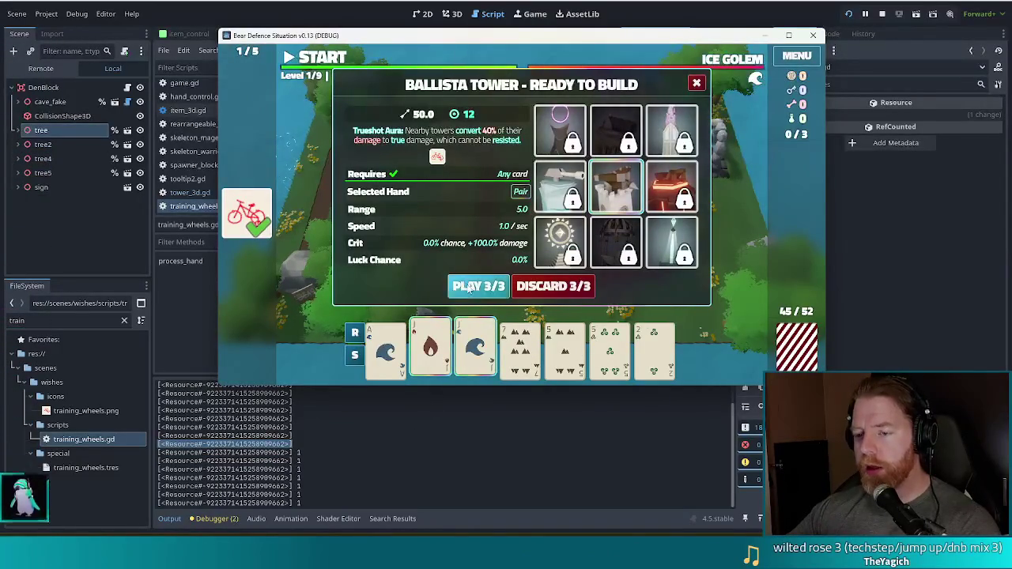
click(479, 286)
click(613, 231)
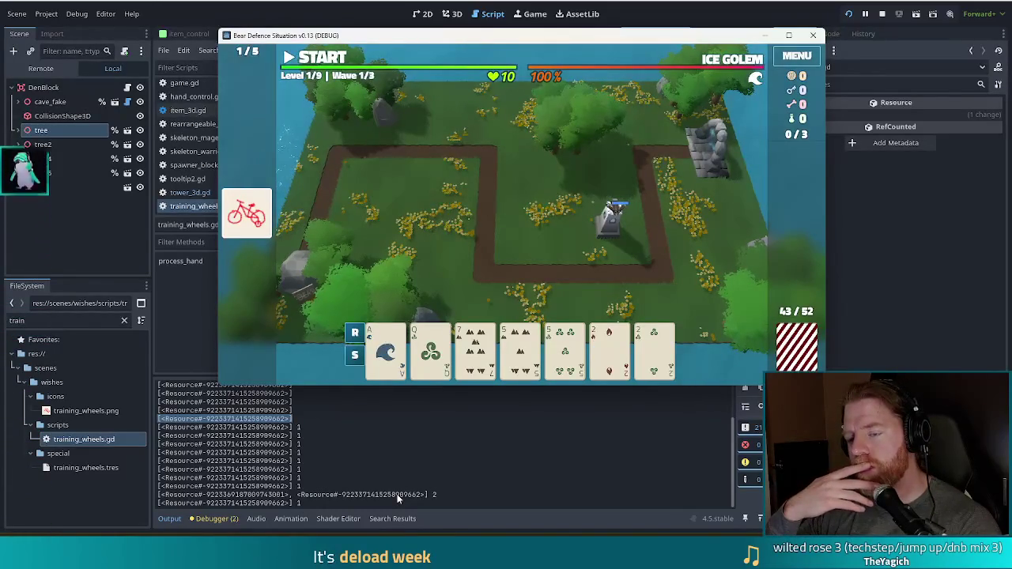
click(257, 491)
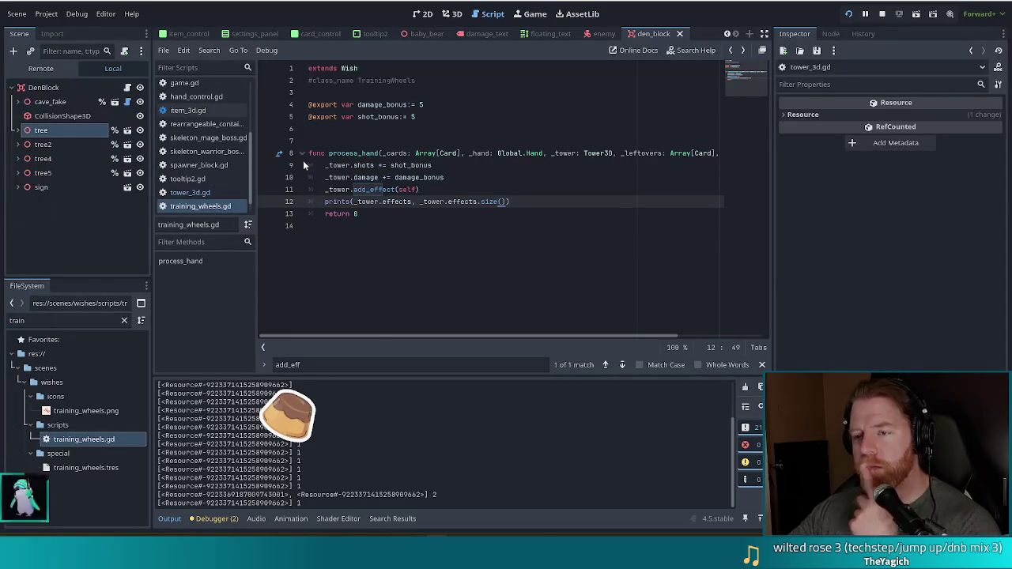
Jump to the add_effect definition in tower_3d.gd and inspect its append call.
click(363, 190)
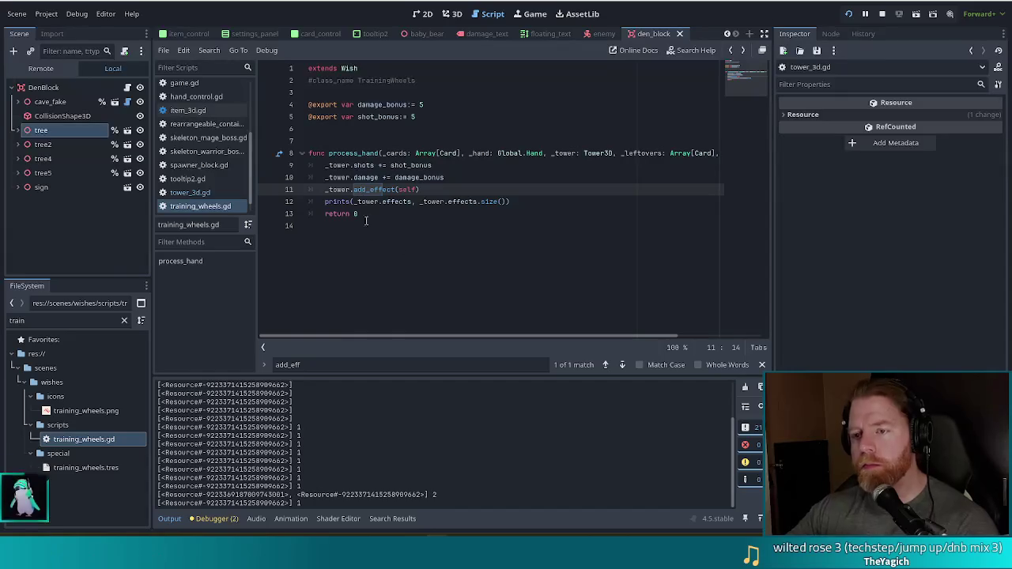
ctrl+click(371, 190)
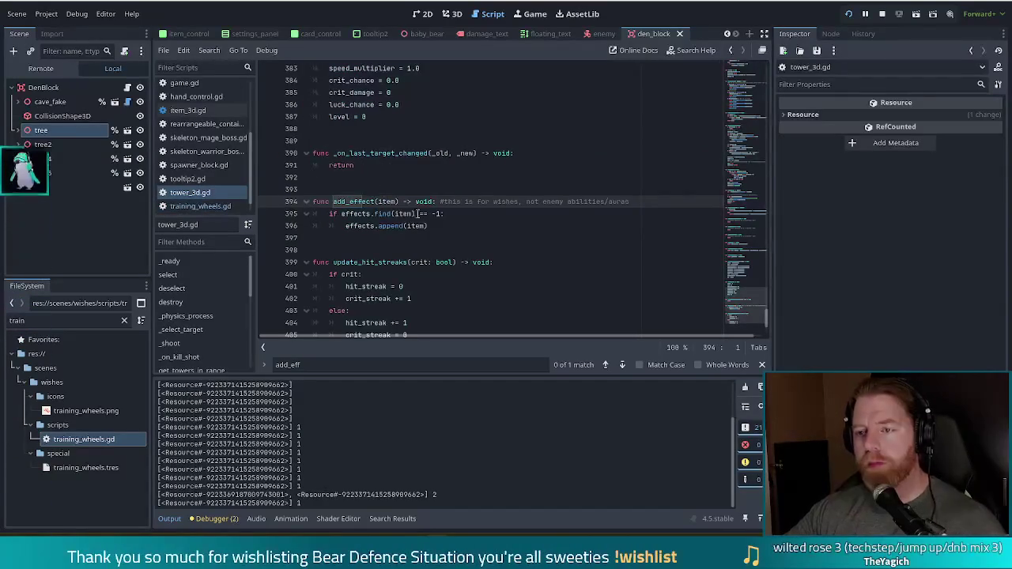
click(445, 226)
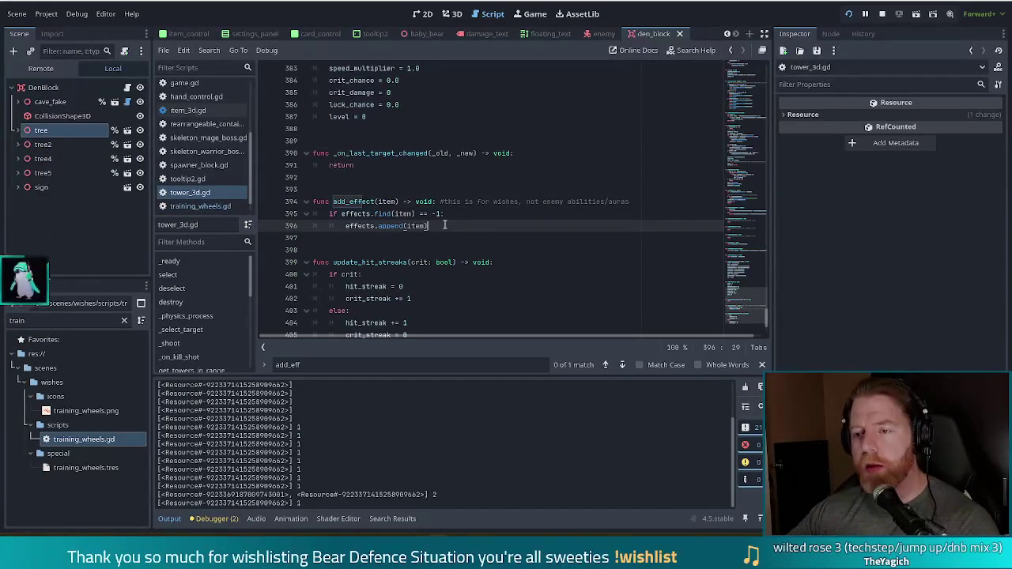
right_click(444, 225)
click(395, 226)
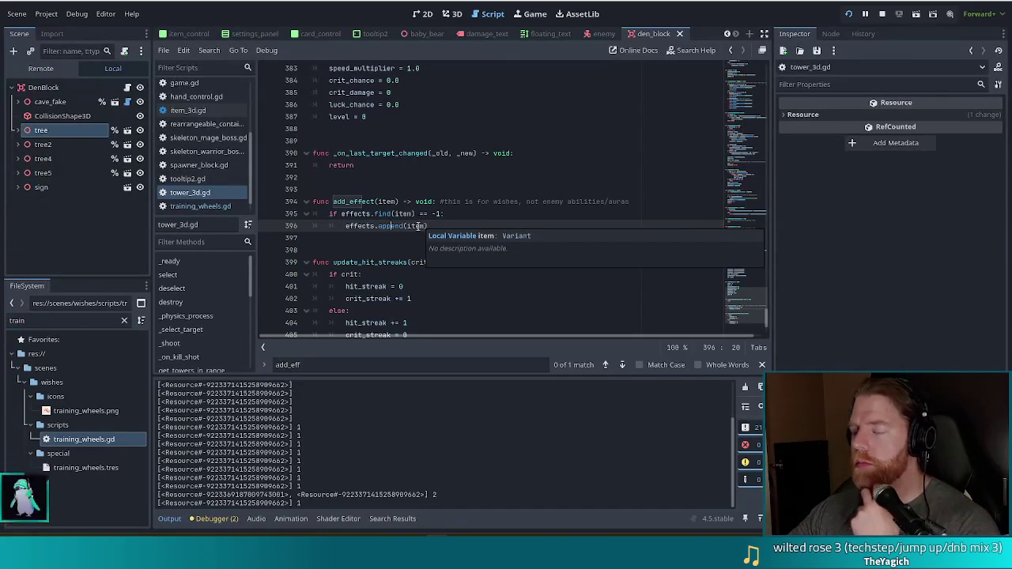
Show the placed Ballista Tower's info panel in the running game.
scroll(404, 222, up, 5)
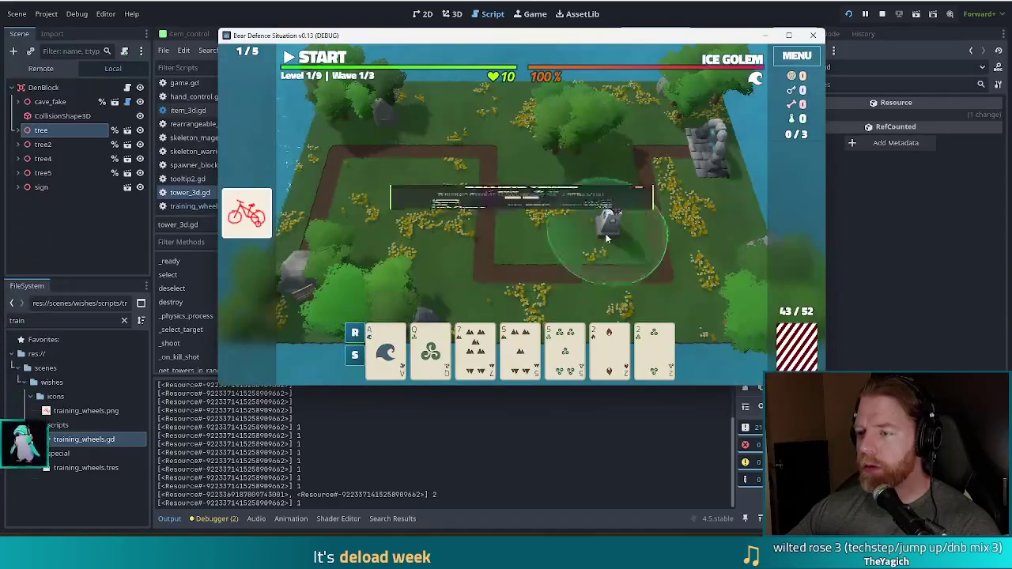
click(610, 219)
mouse_move(512, 207)
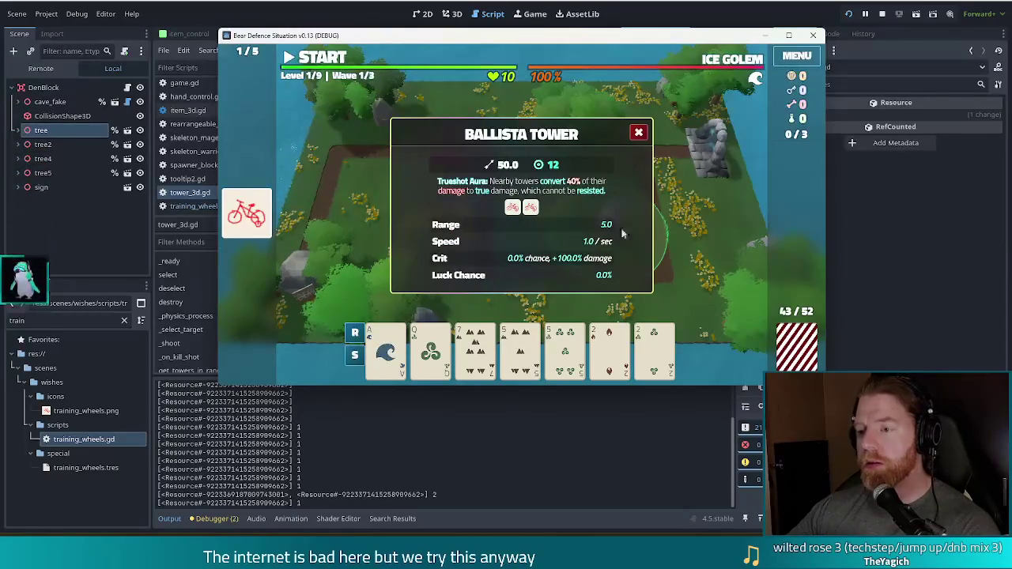
Close the Ballista Tower panel, deselect it, and return to tower_3d.gd line 383.
click(634, 137)
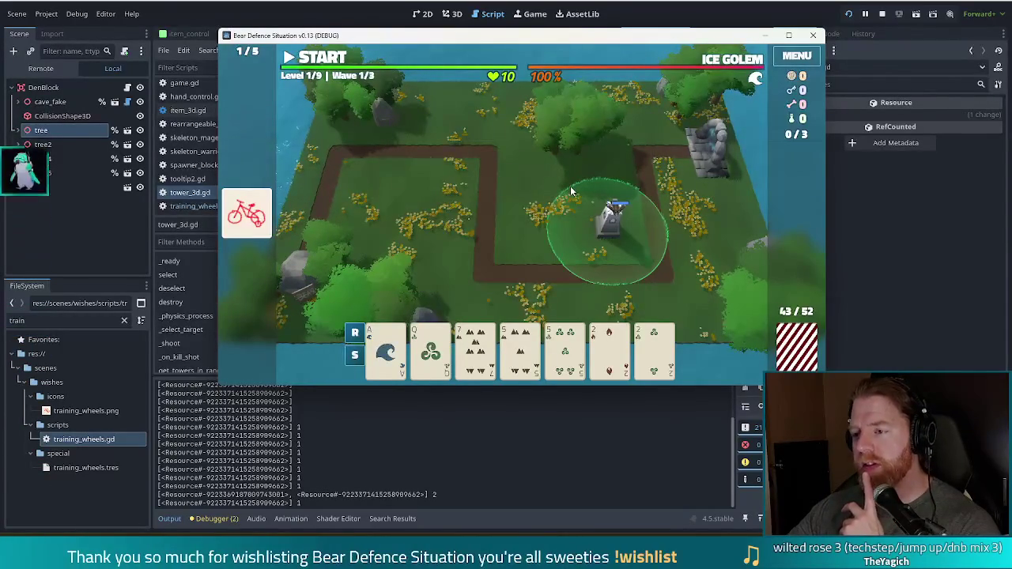
click(537, 238)
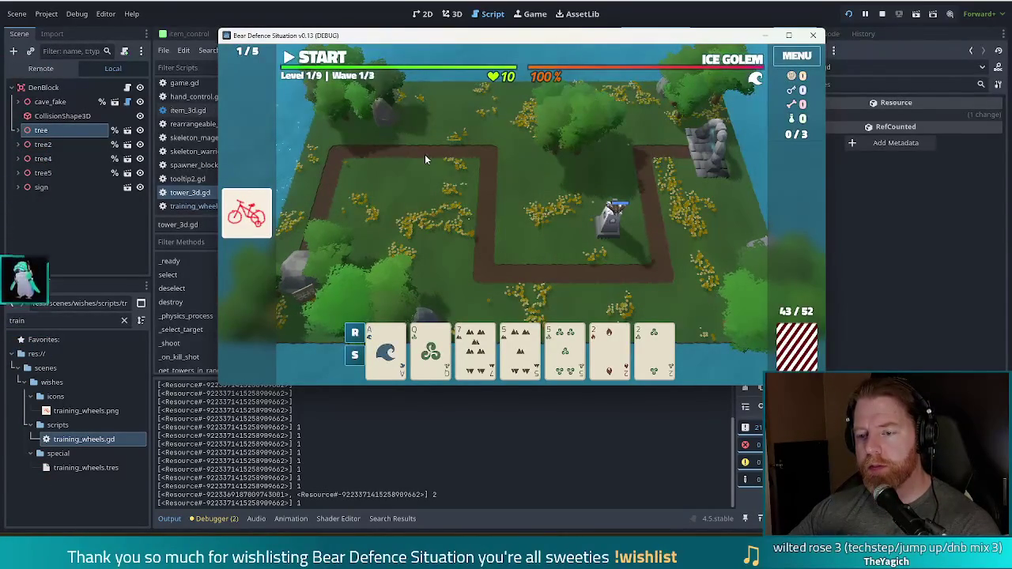
click(320, 4)
click(421, 250)
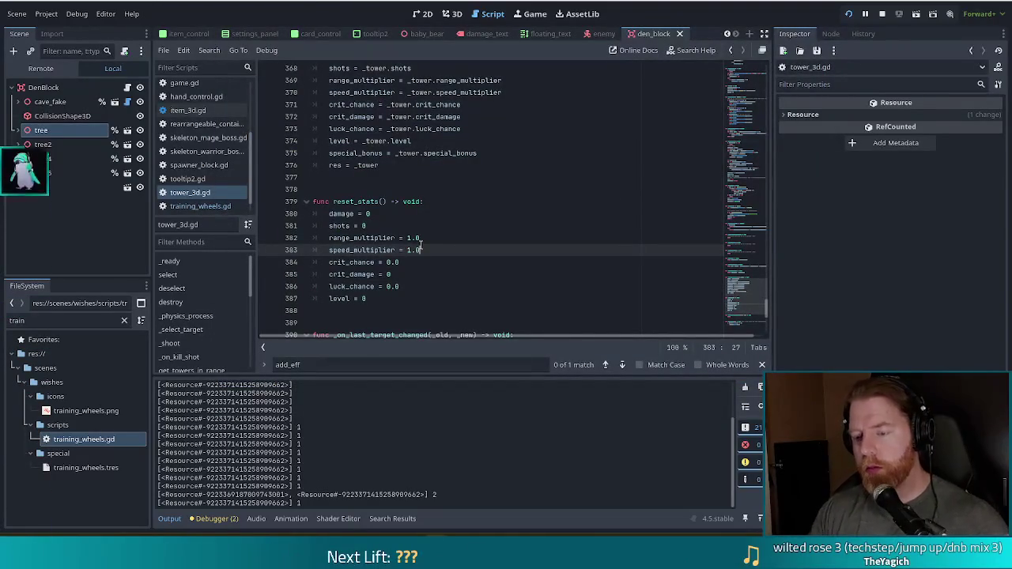
key(ctrl+shift+f)
Search the project for .duplicate and open tower_3d.gd line 25, effects[x] = effects[x].duplicate().
text(duplicate)
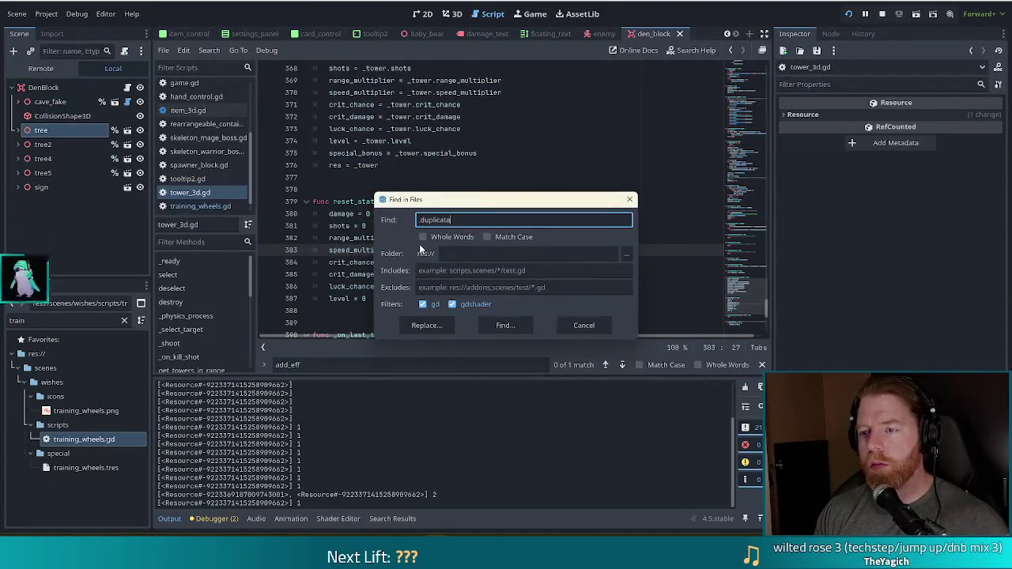
key(Return)
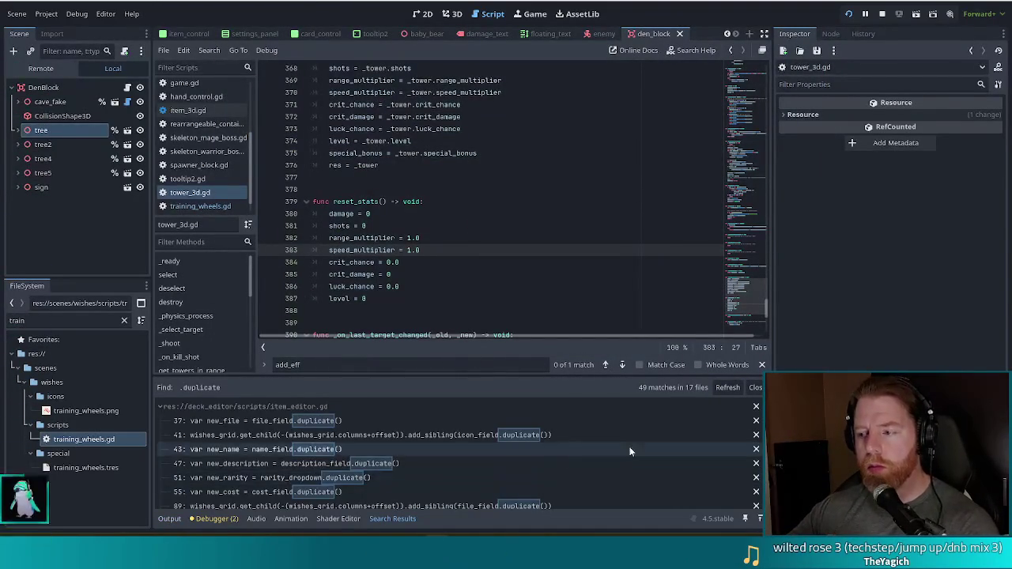
scroll(626, 446, down, 5)
scroll(625, 446, down, 3)
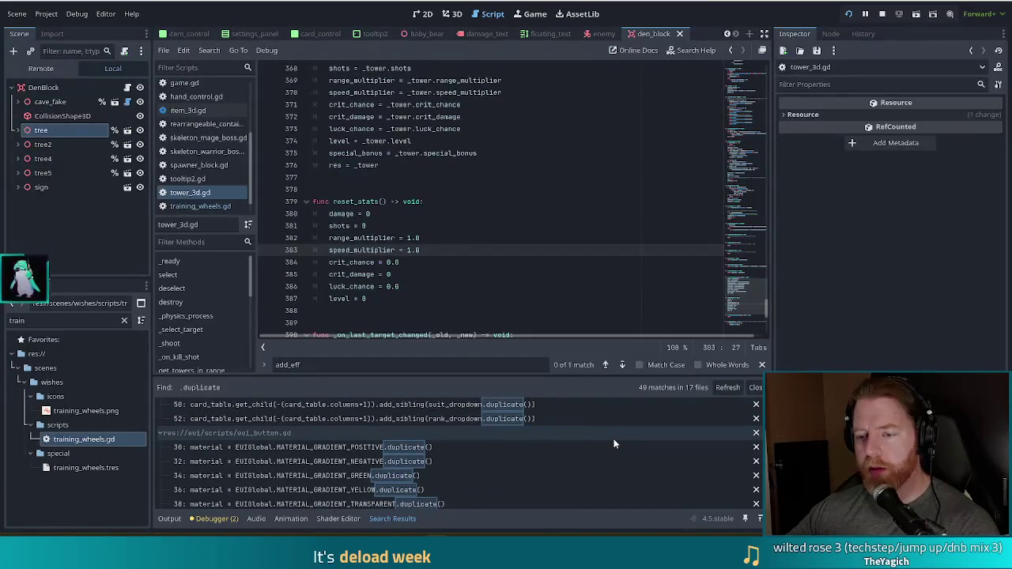
scroll(614, 443, down, 8)
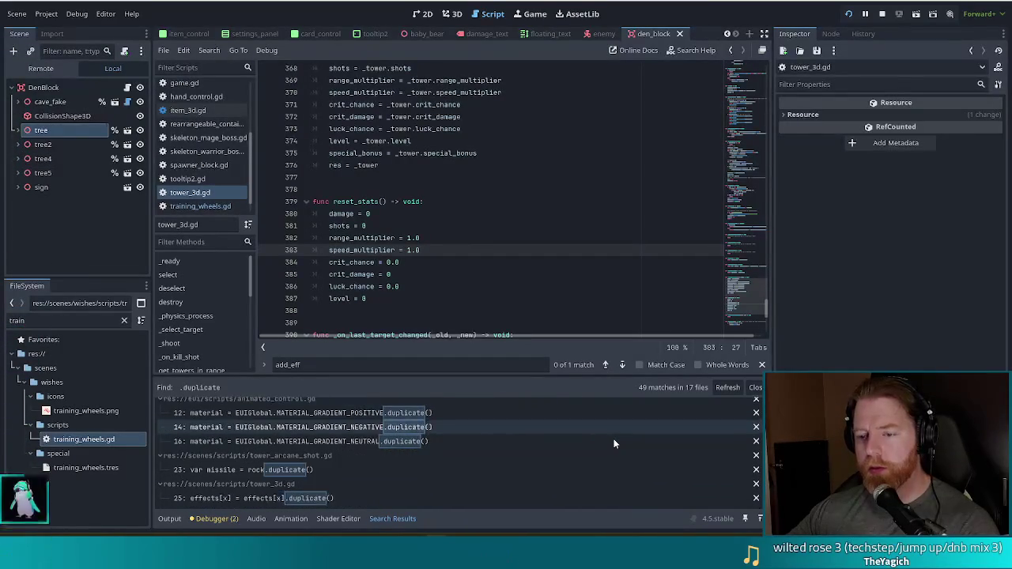
scroll(525, 447, down, 3)
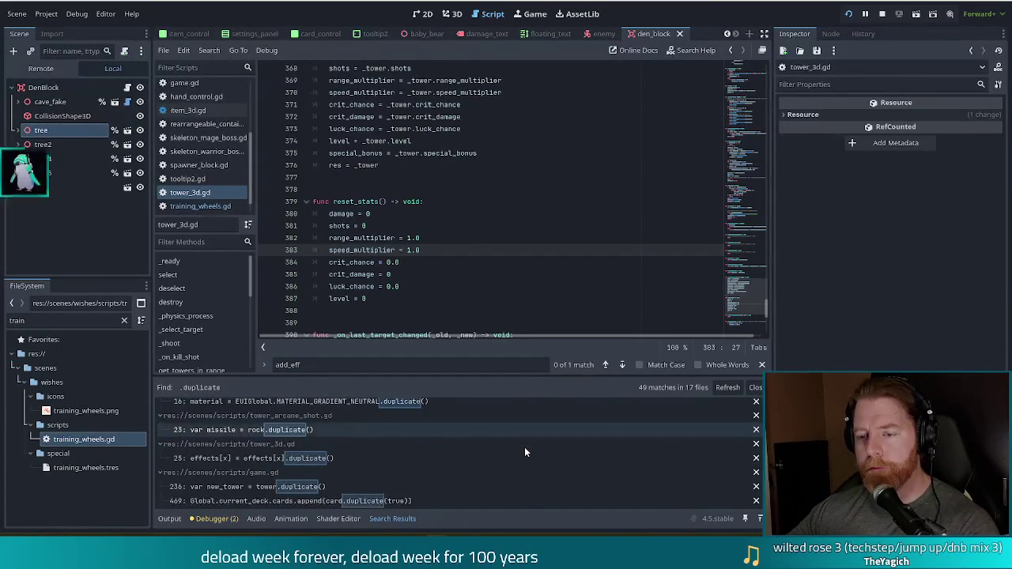
click(257, 461)
scroll(354, 239, up, 4)
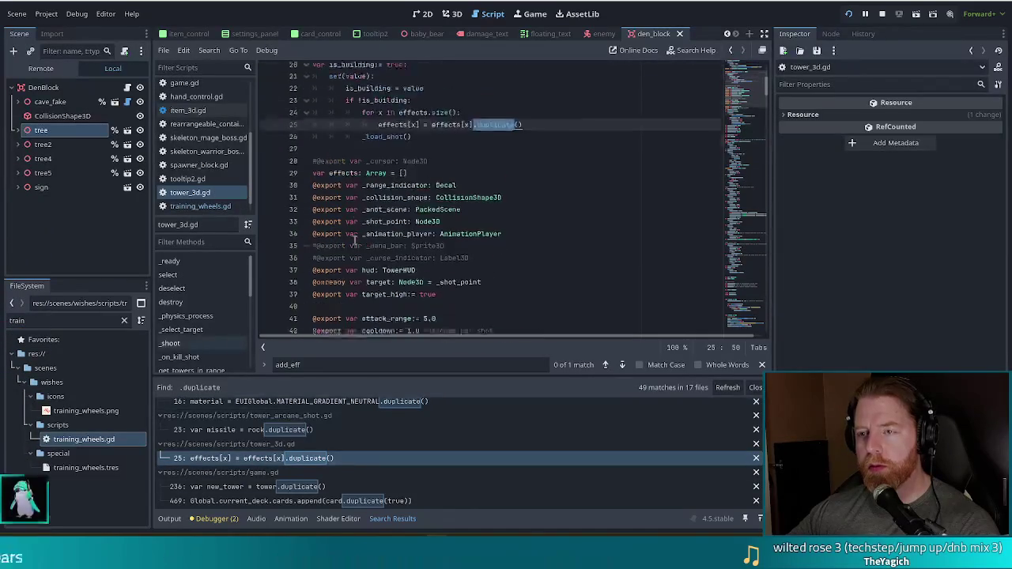
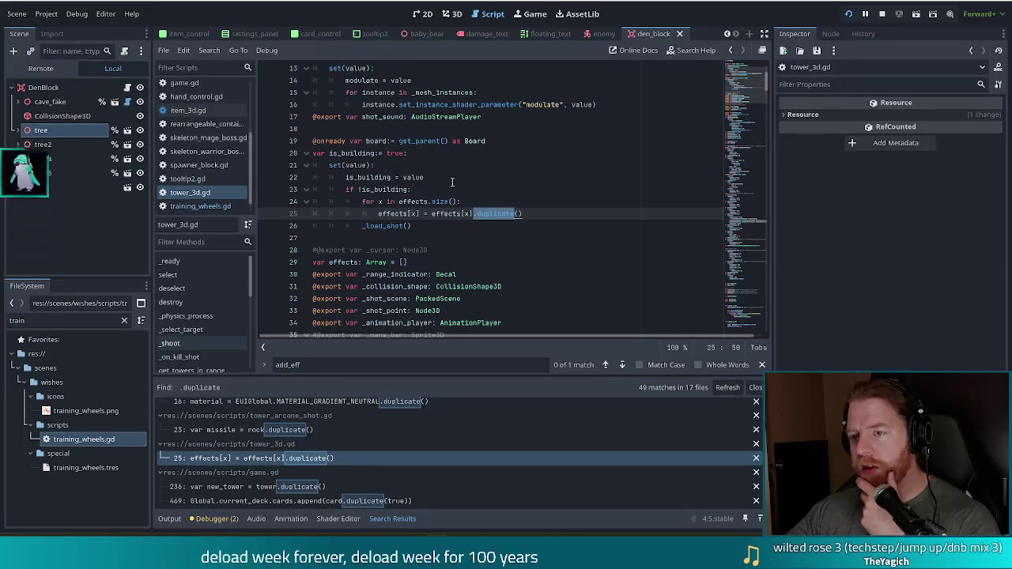
Show the Output log below the code and open training_wheels.gd from the script list.
click(421, 202)
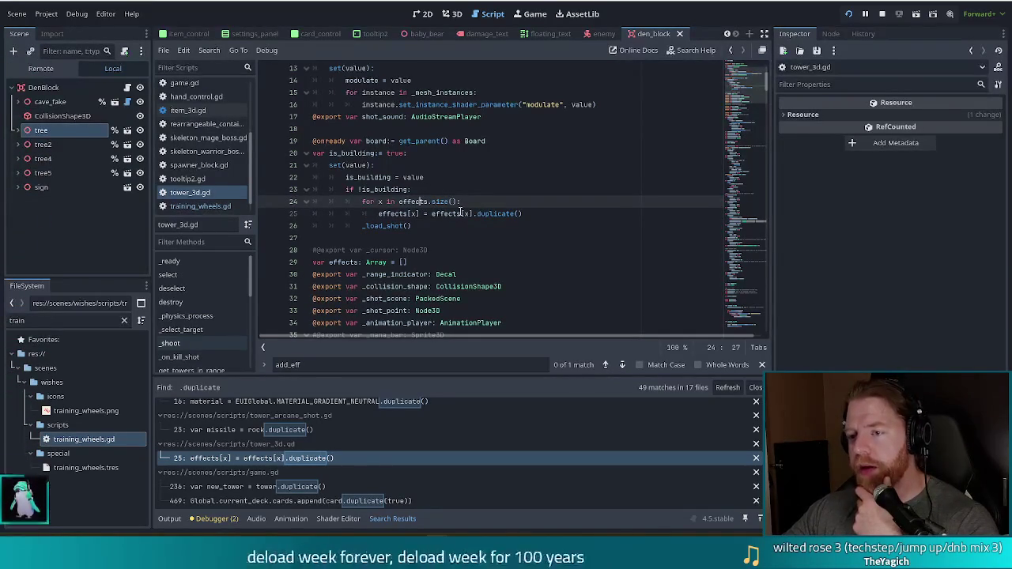
click(170, 519)
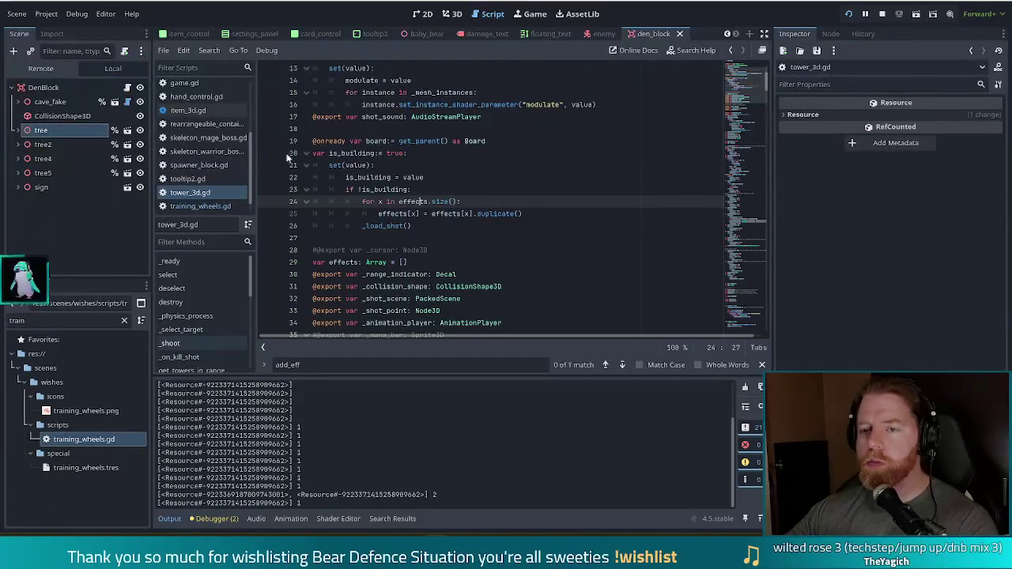
scroll(249, 174, down, 2)
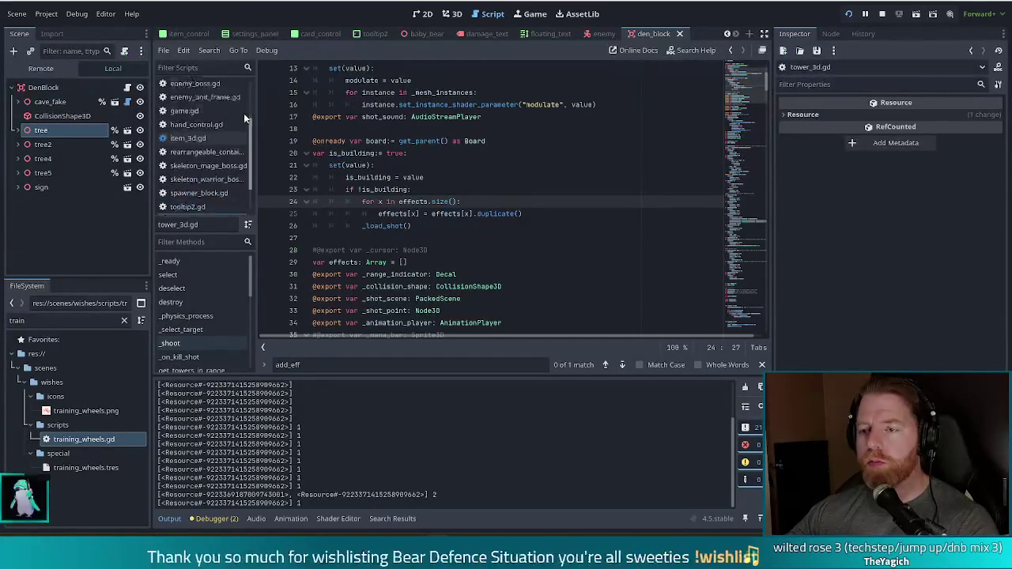
scroll(237, 118, up, 3)
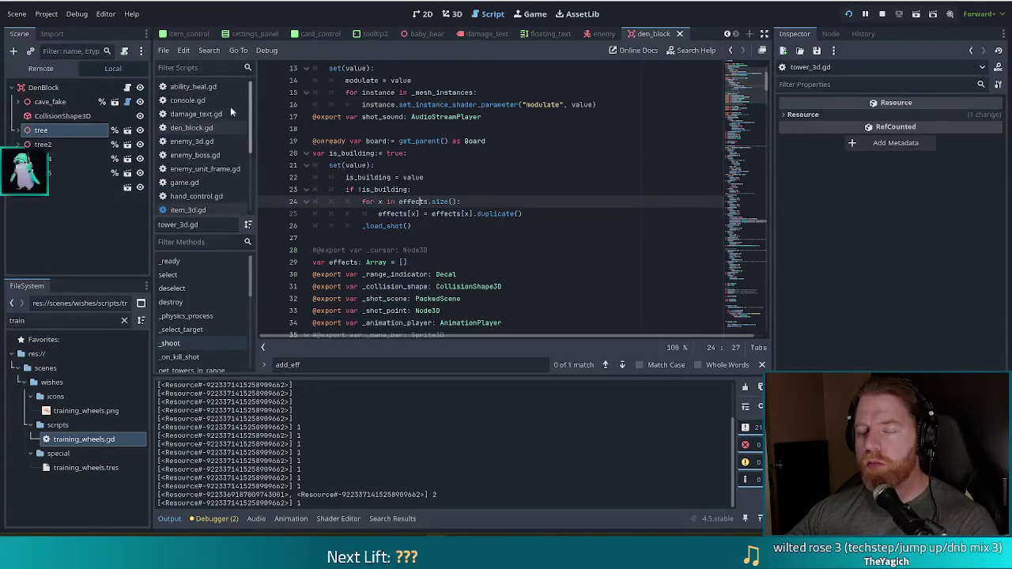
scroll(230, 143, down, 2)
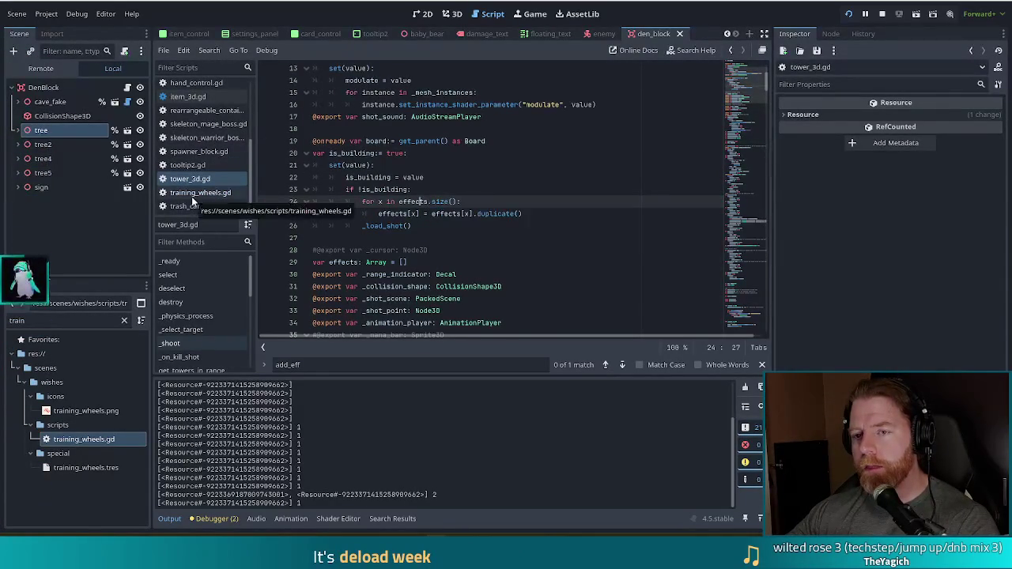
scroll(235, 140, up, 3)
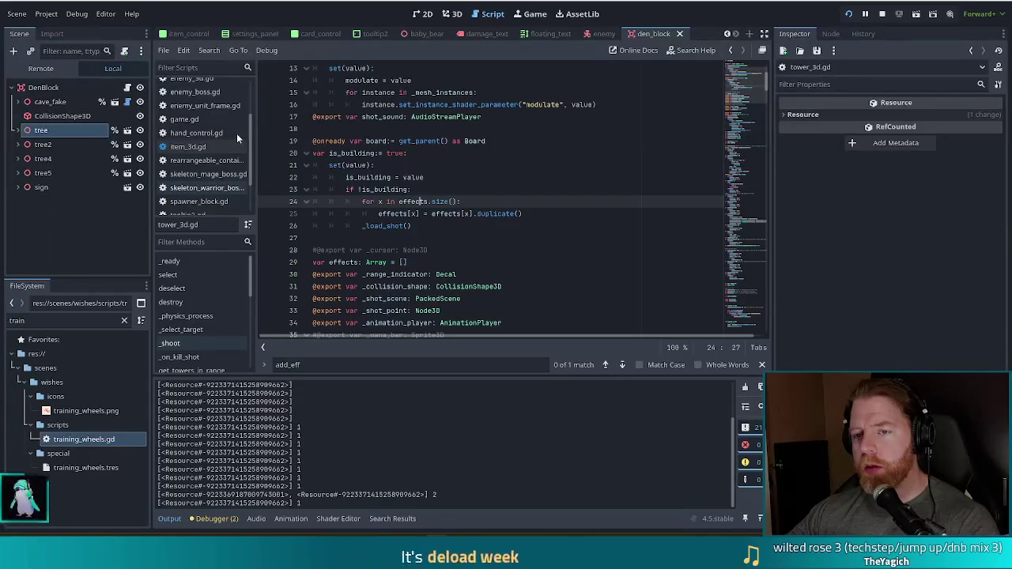
scroll(234, 139, down, 3)
click(214, 193)
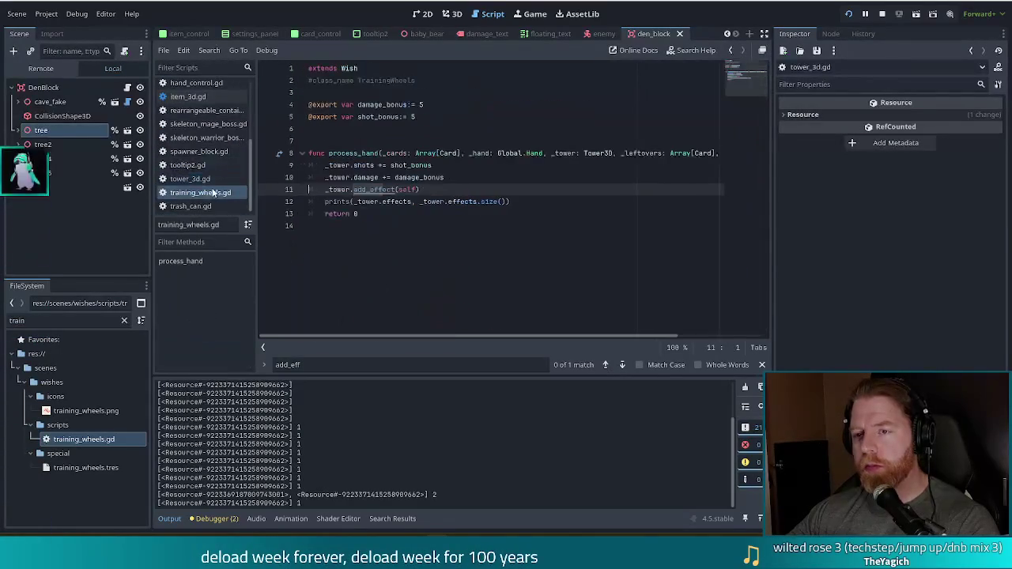
Comment out the add_effect call on line 11, save, run, and select a 5 of Earth and 5 of Wind Pair.
key(ctrl+k)
key(ctrl+s)
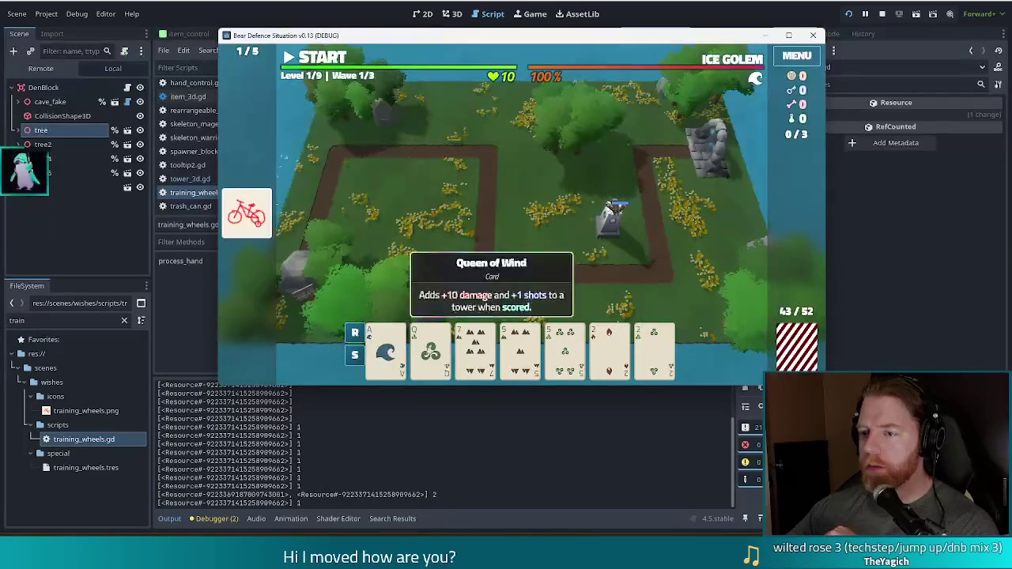
click(427, 352)
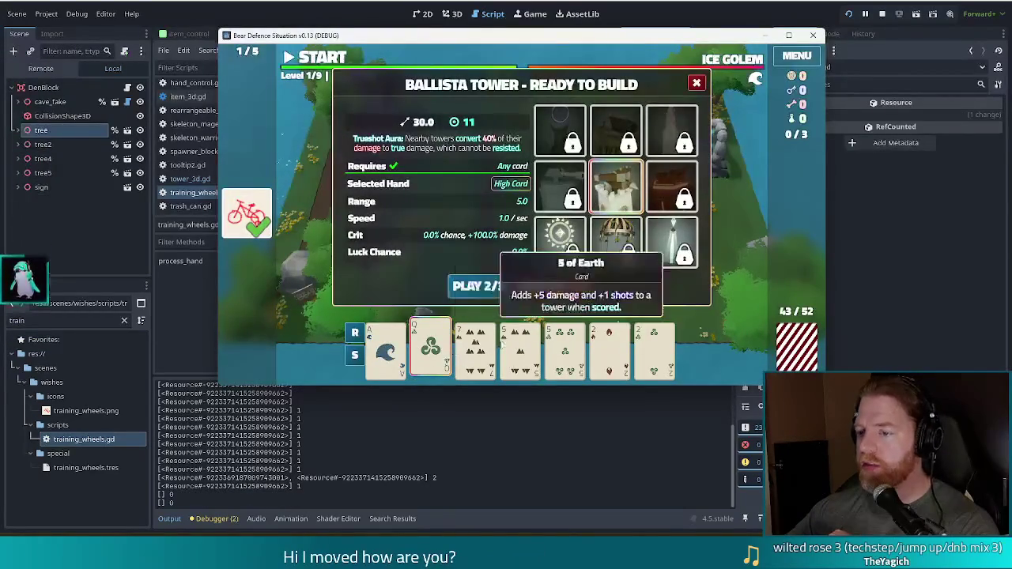
click(431, 352)
click(520, 352)
click(565, 352)
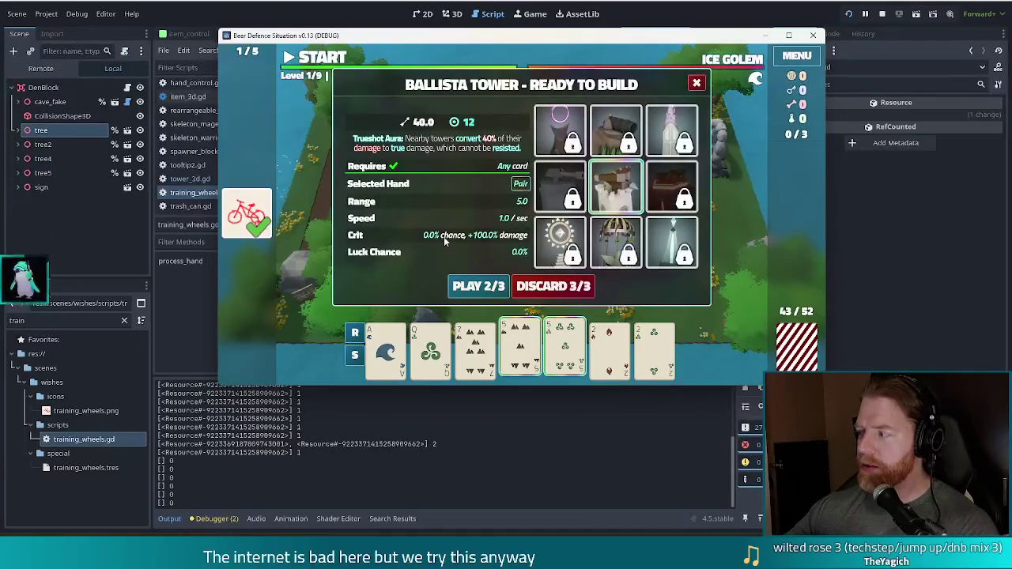
Play the Pair, place the Ballista tower in the map centre, and close the game.
click(496, 288)
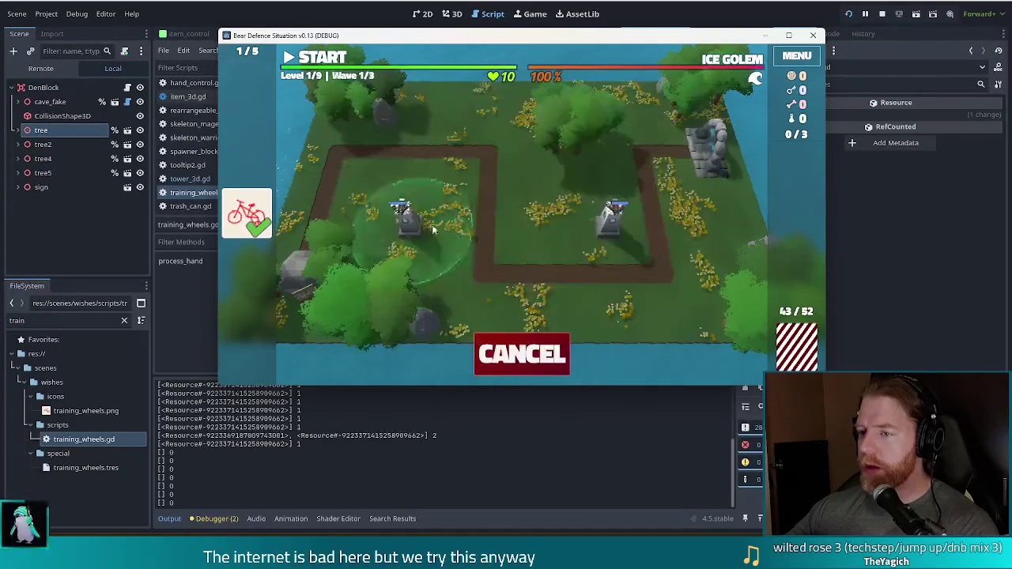
click(525, 223)
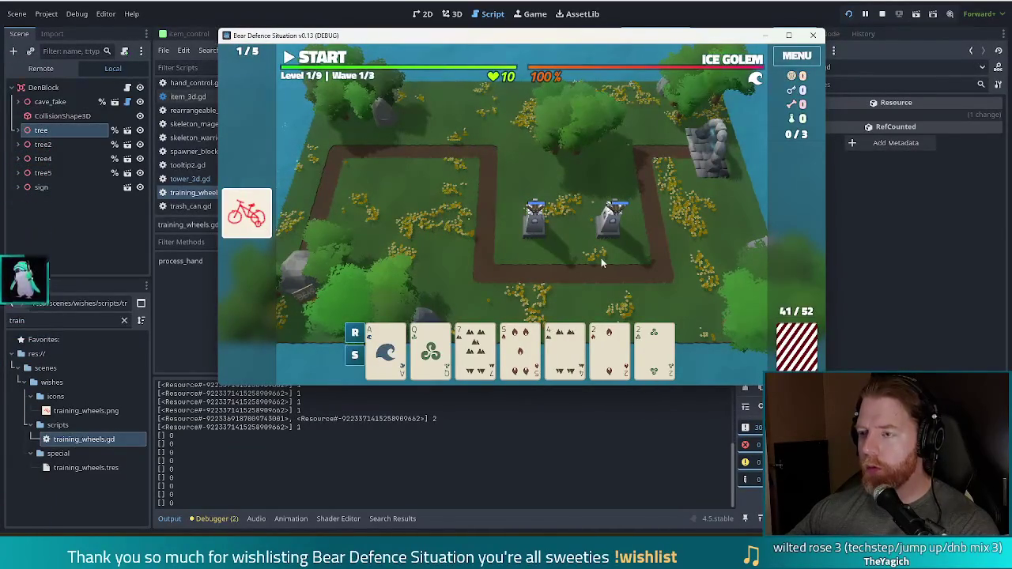
click(332, 6)
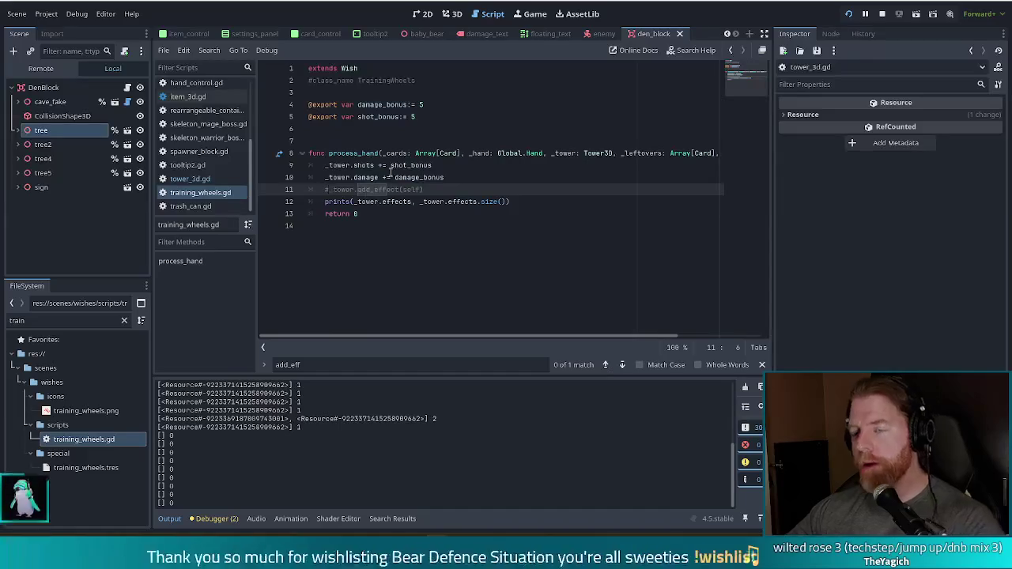
Uncomment the add_effect call on line 11 of training_wheels.gd and save.
key(BackSpace)
key(ctrl+s)
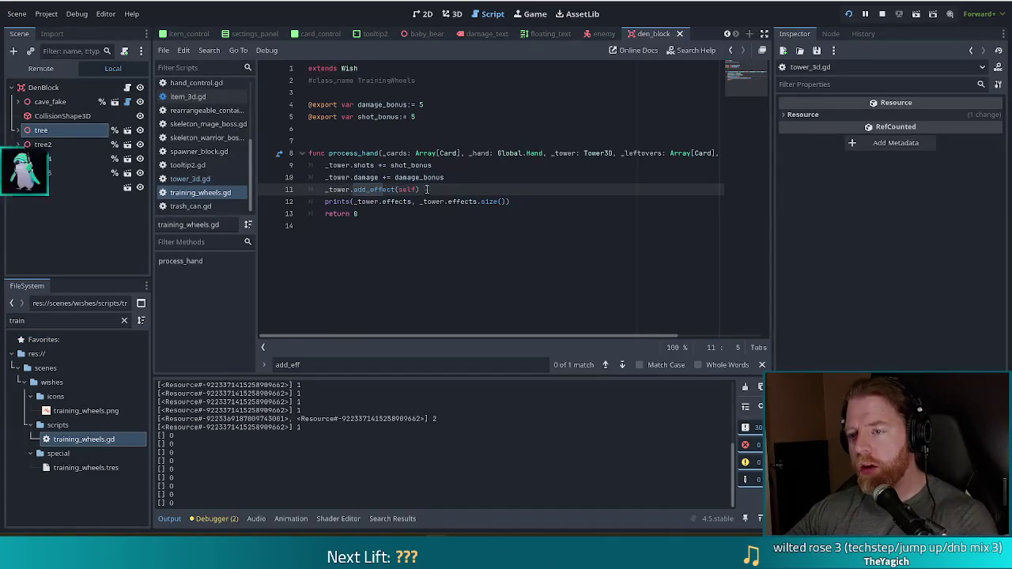
drag(419, 190, 329, 189)
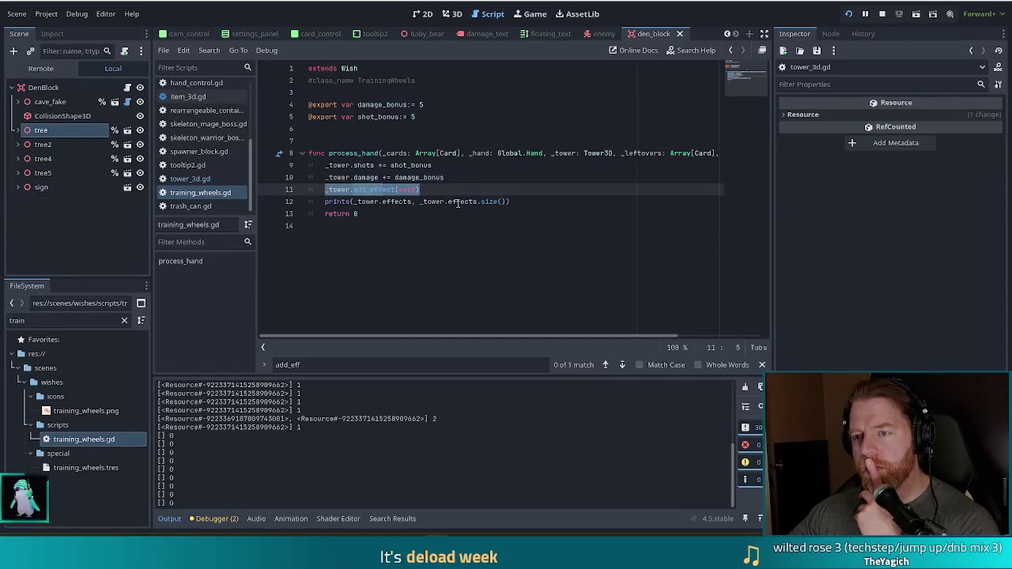
Open tower_3d.gd and examine the is_building setter on lines 21–26.
click(190, 179)
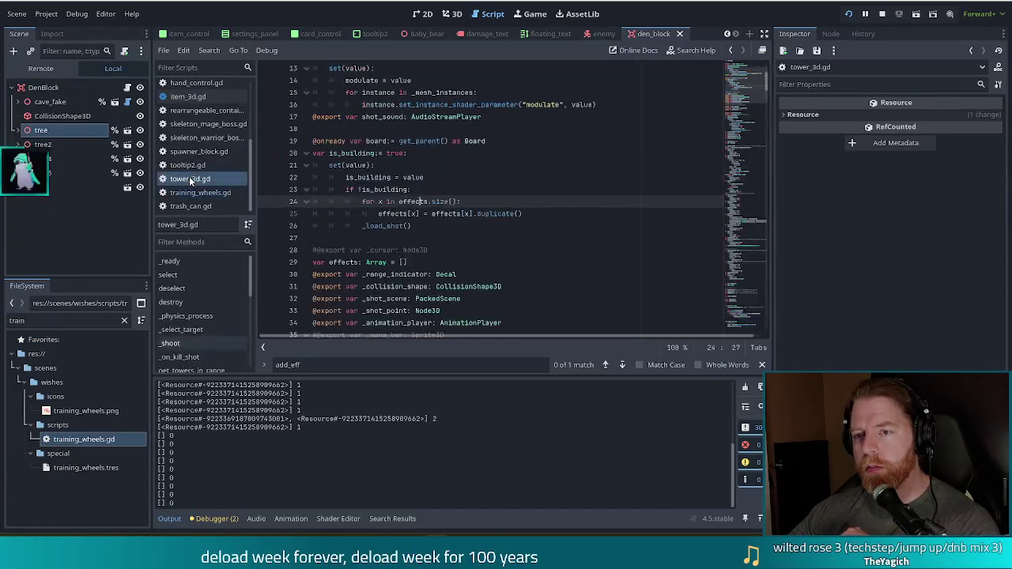
click(371, 175)
drag(358, 164, 404, 227)
click(424, 226)
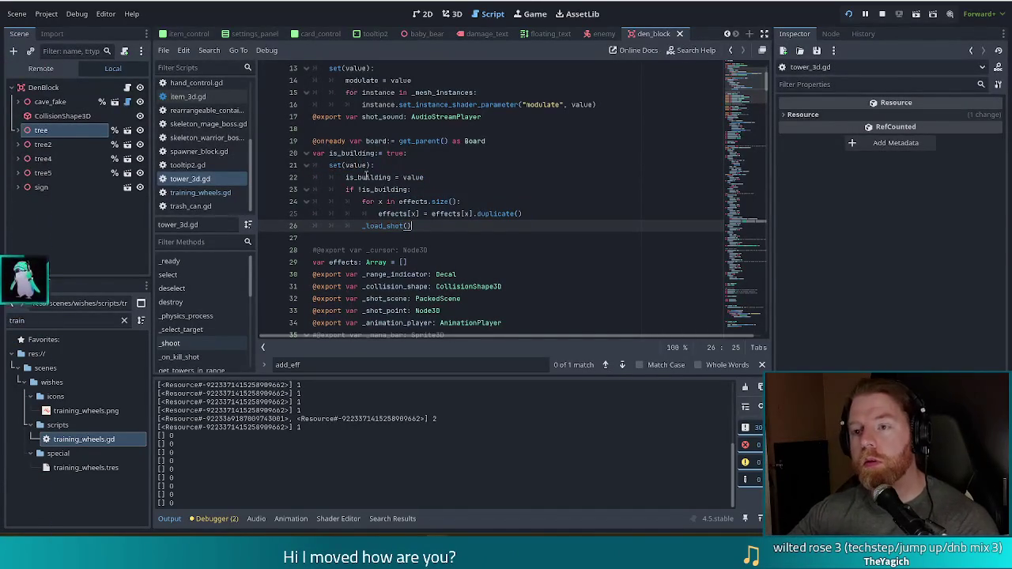
click(379, 177)
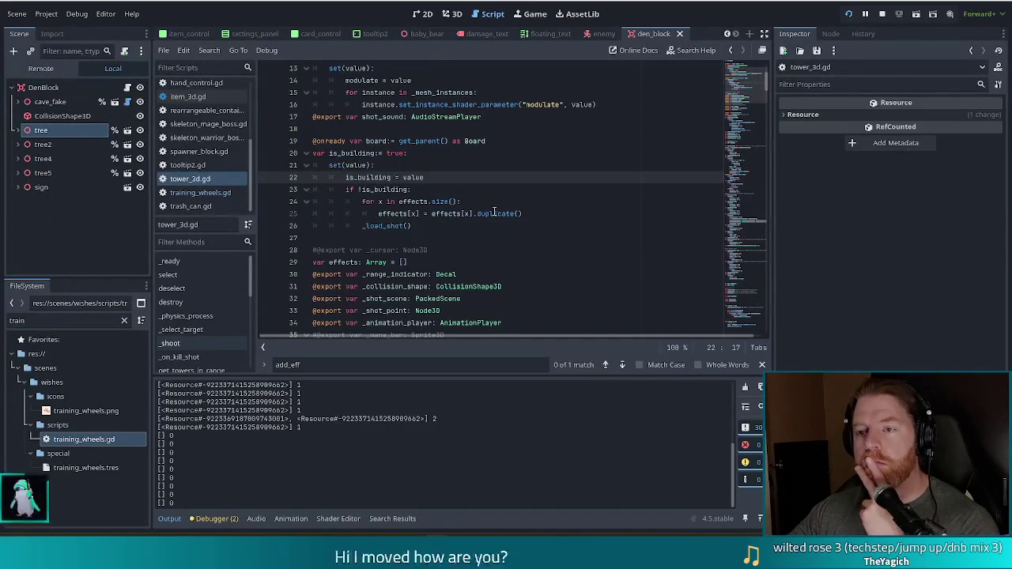
click(382, 190)
drag(382, 190, 411, 189)
click(425, 190)
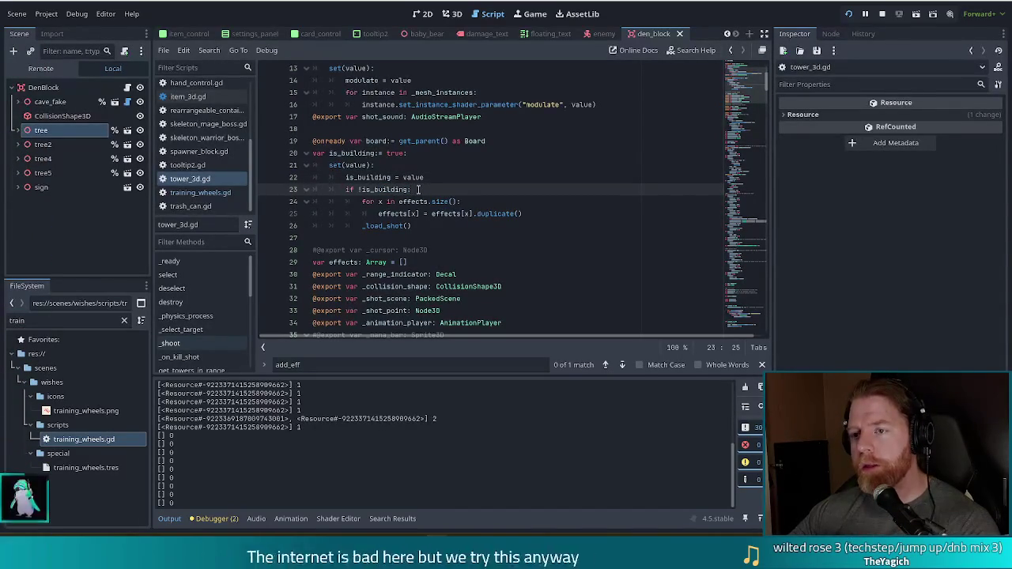
drag(379, 177, 399, 226)
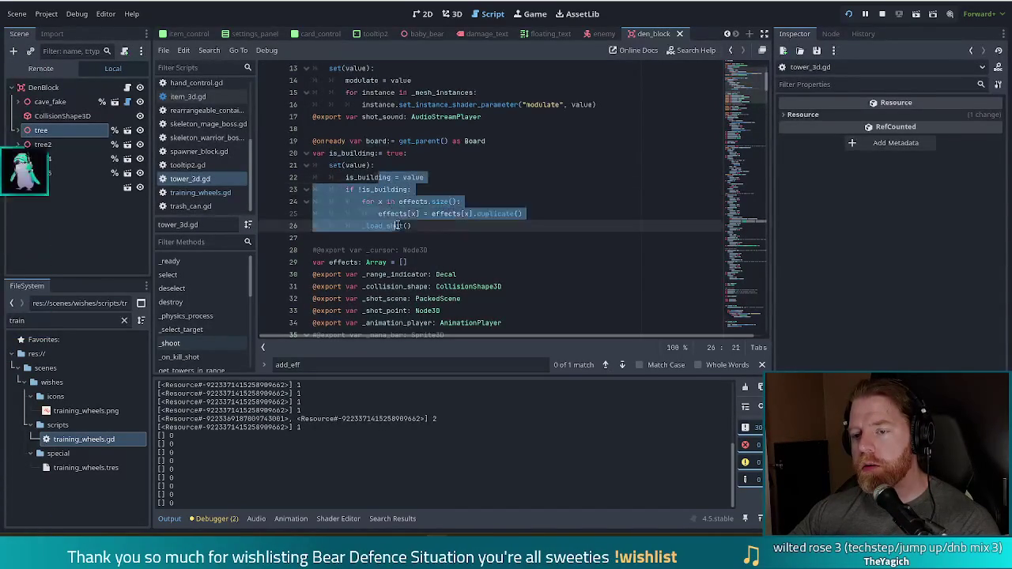
click(422, 226)
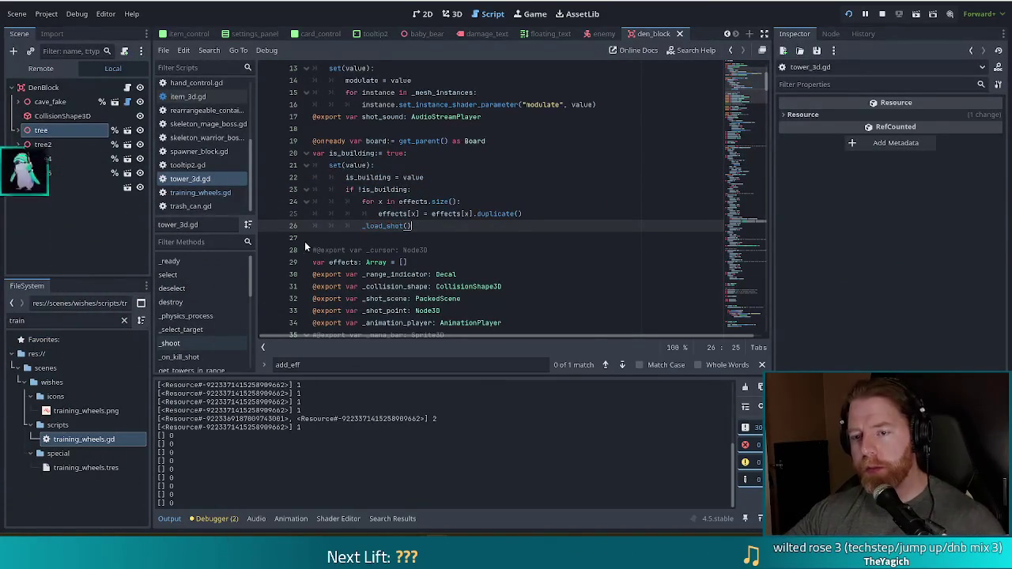
scroll(191, 296, down, 1)
scroll(191, 295, down, 8)
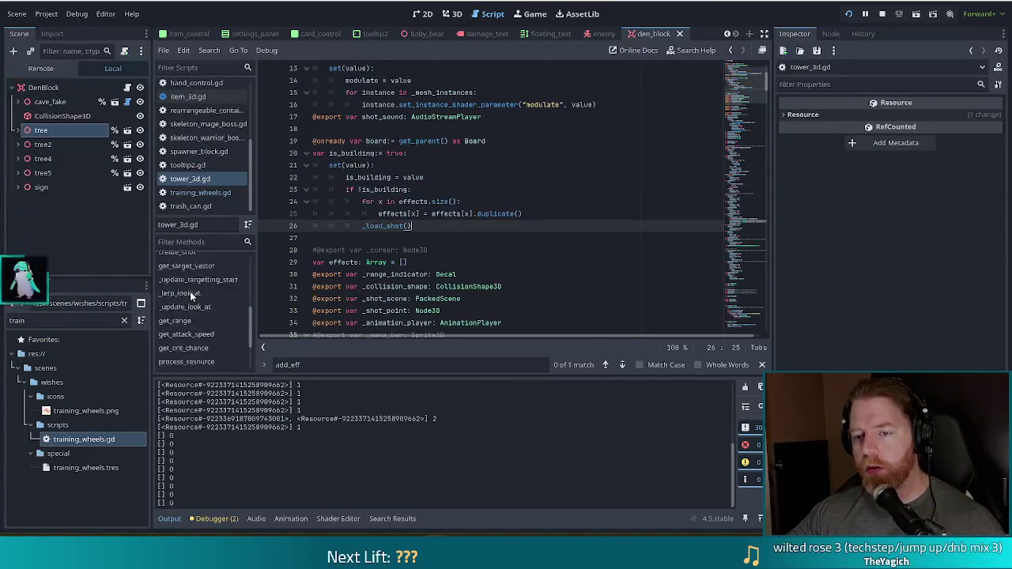
Insert 'if !is_building: return' as the first line of add_effect in tower_3d.gd and save.
click(197, 344)
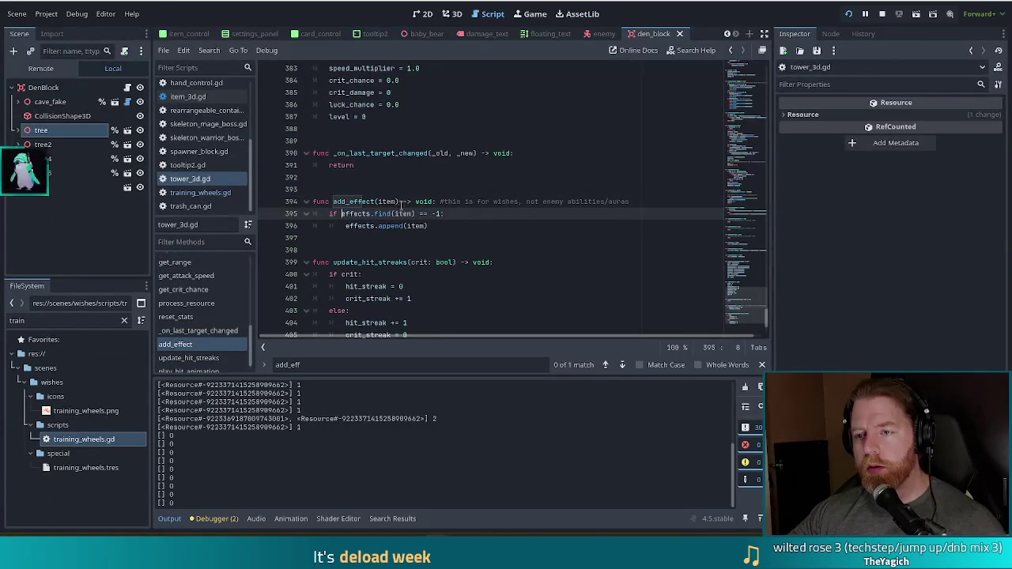
key(ctrl+shift+Return)
text(if !buil)
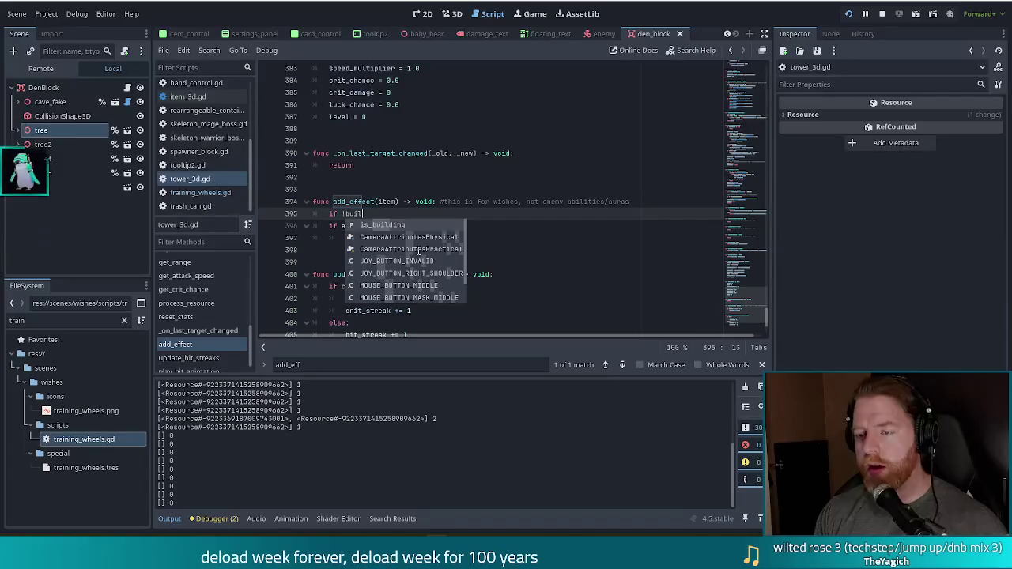
key(Return)
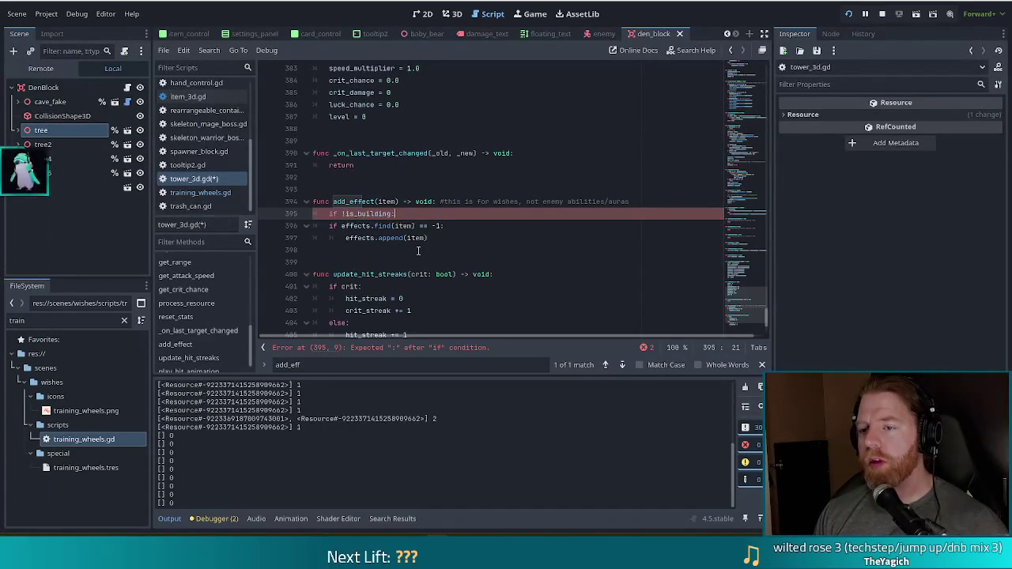
text(return)
key(ctrl+s)
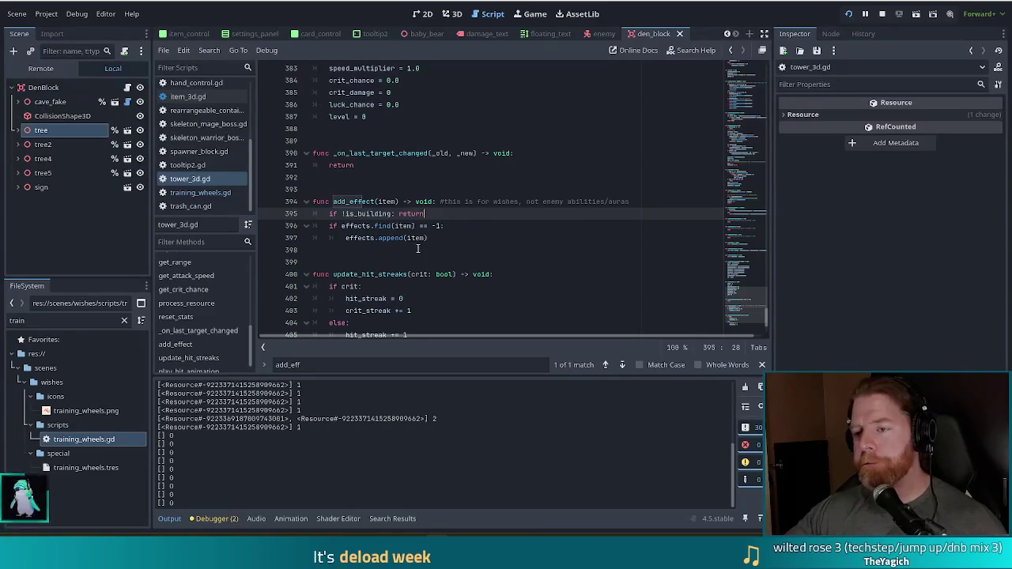
key(ctrl+s)
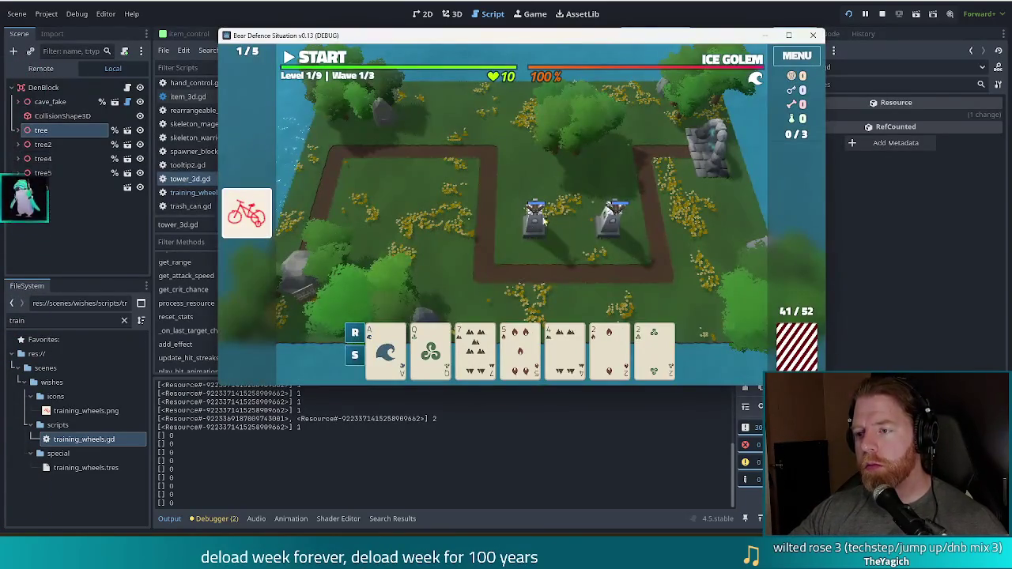
Check the info panels of both existing Ballista towers in the running game.
click(542, 221)
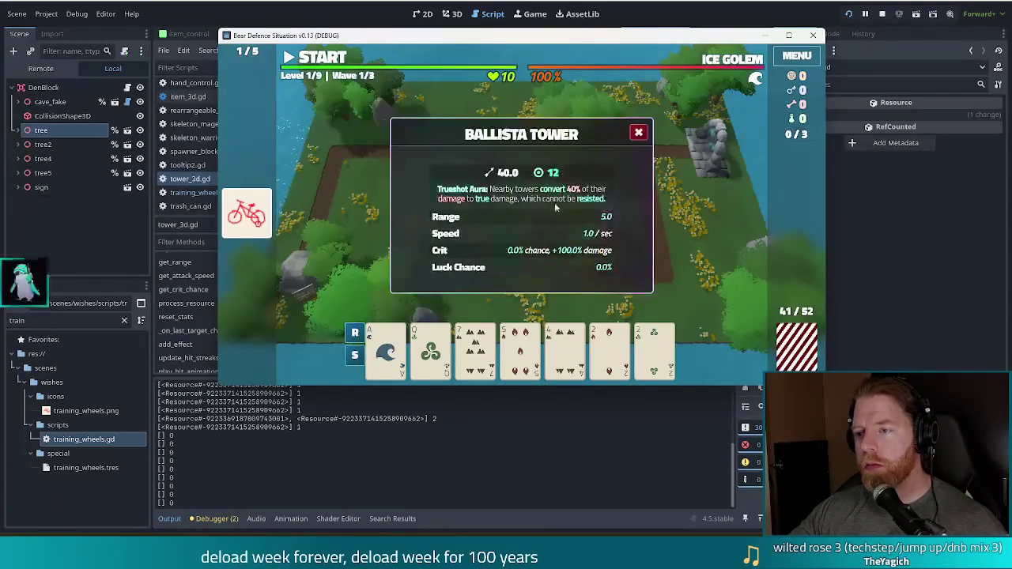
click(639, 132)
click(612, 229)
click(639, 132)
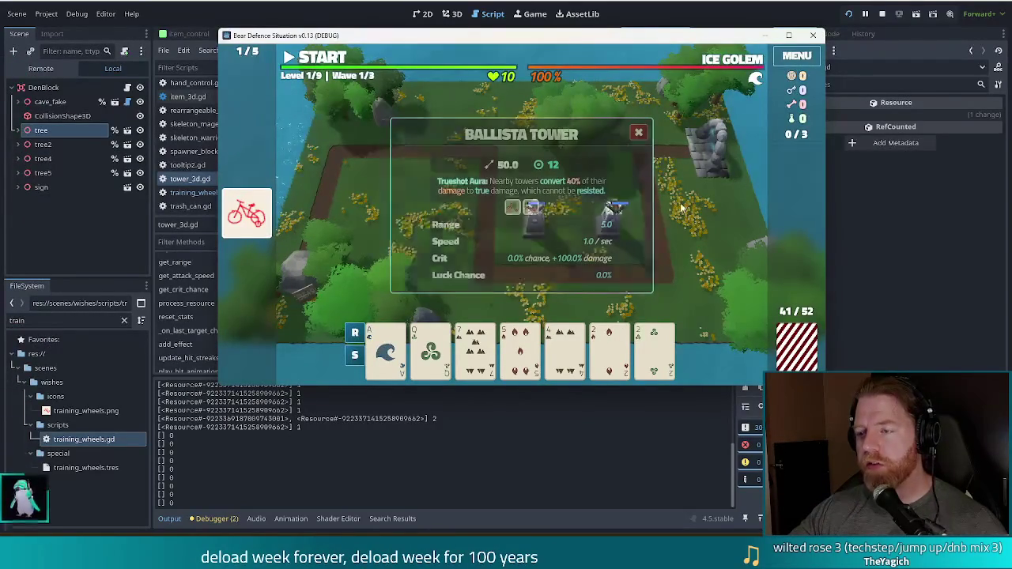
Build a Queen-card Ballista at the path's top-left, inspect it, then stop the game with F8.
click(431, 348)
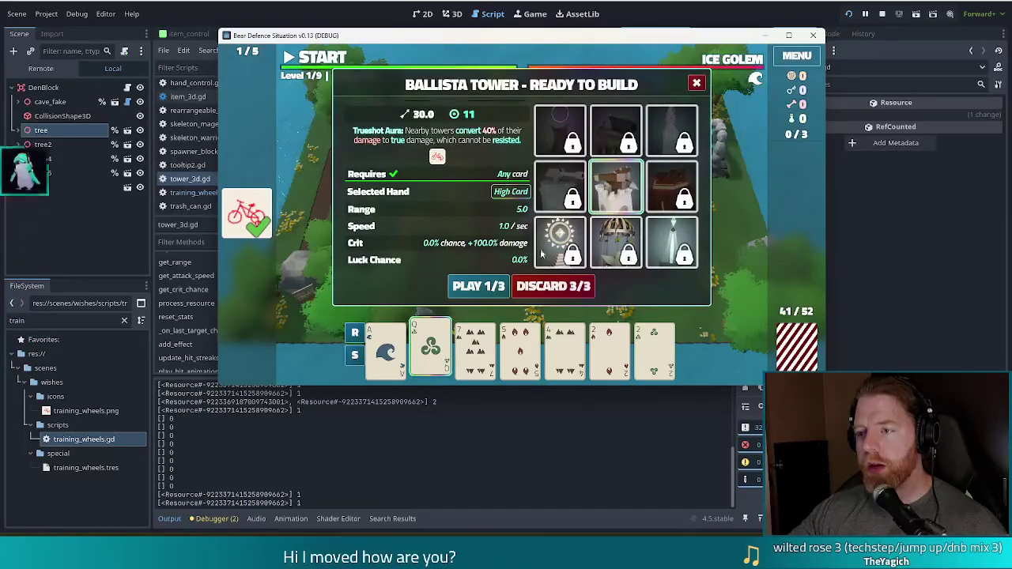
click(478, 287)
click(453, 181)
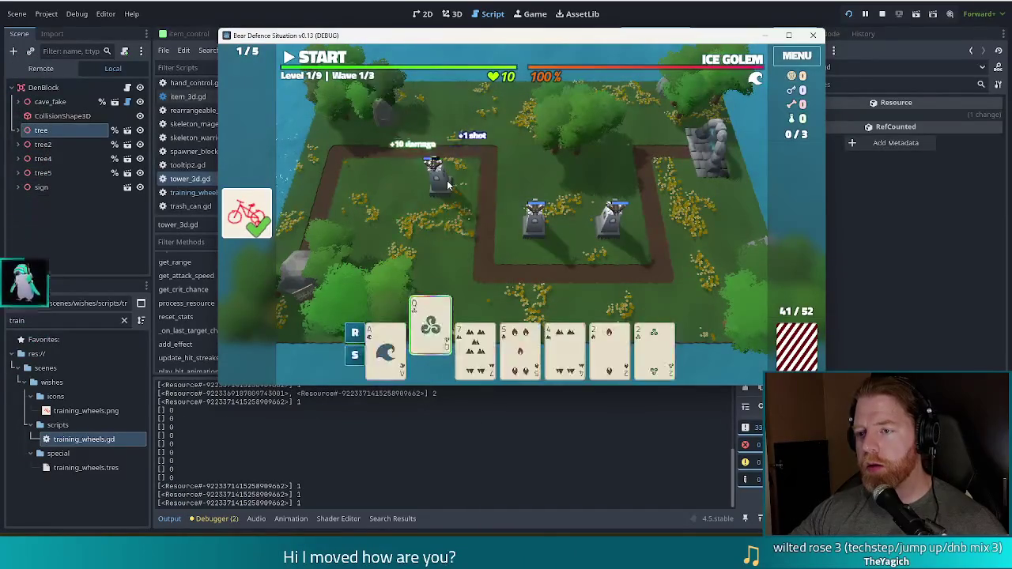
click(447, 170)
mouse_move(521, 208)
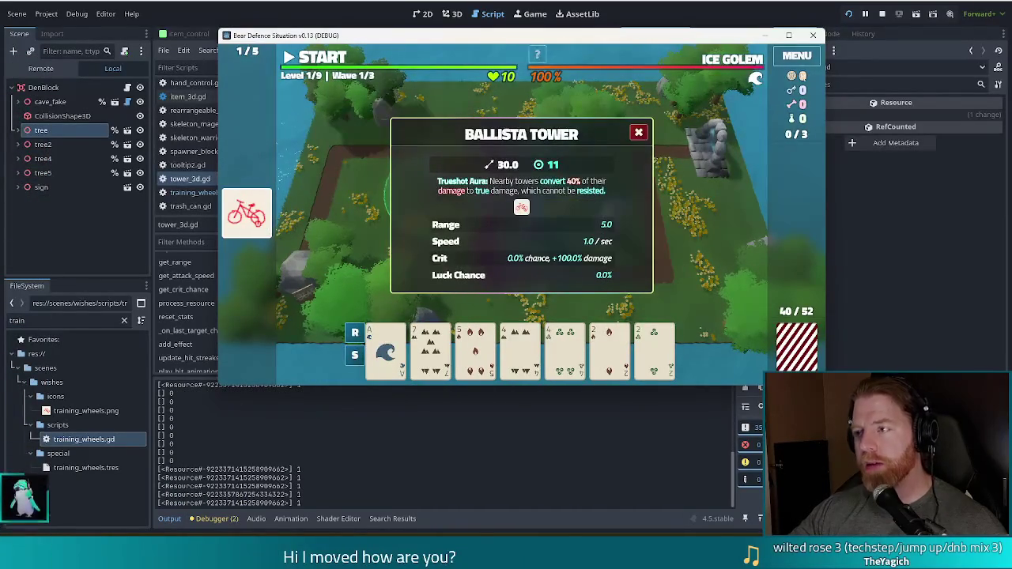
key(F8)
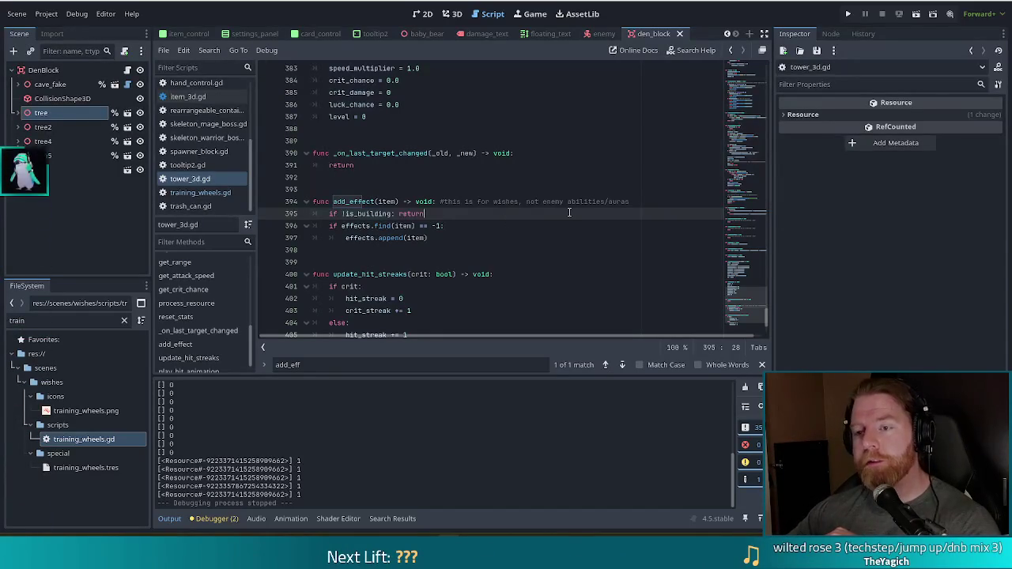
Move add_effect's return onto line 396, set a breakpoint on it, and run the project.
click(349, 201)
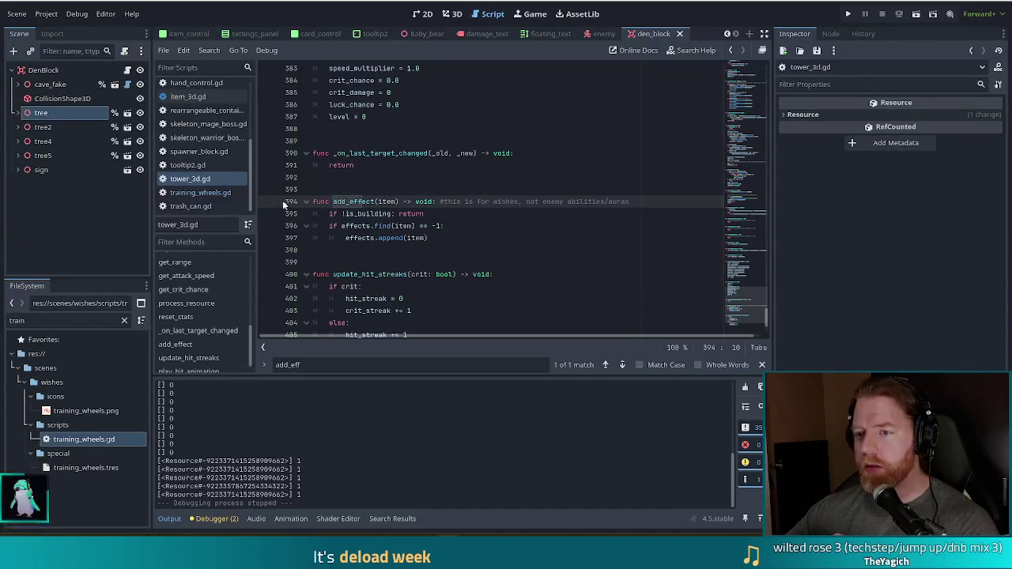
click(399, 214)
key(Return)
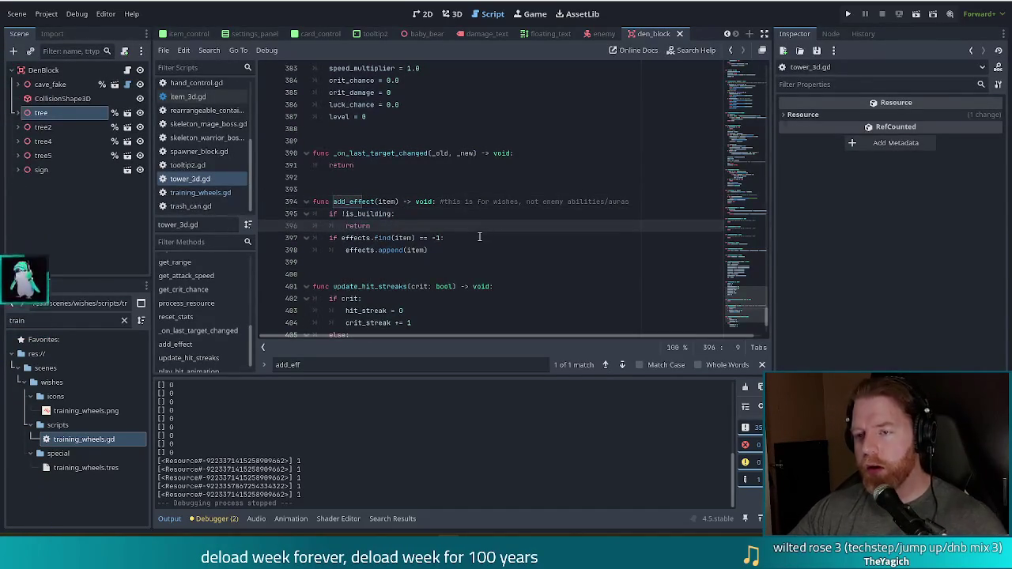
click(267, 225)
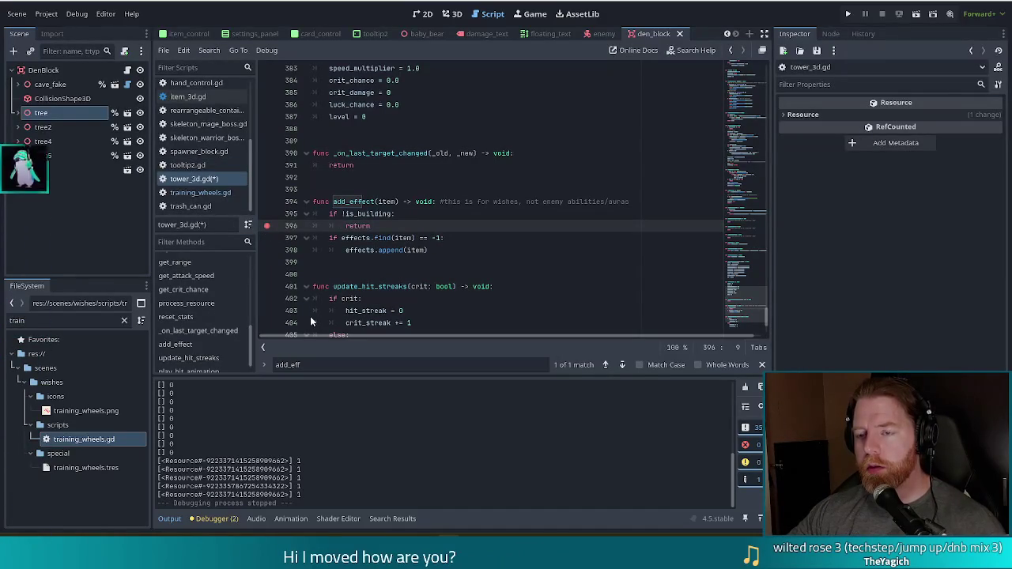
click(851, 15)
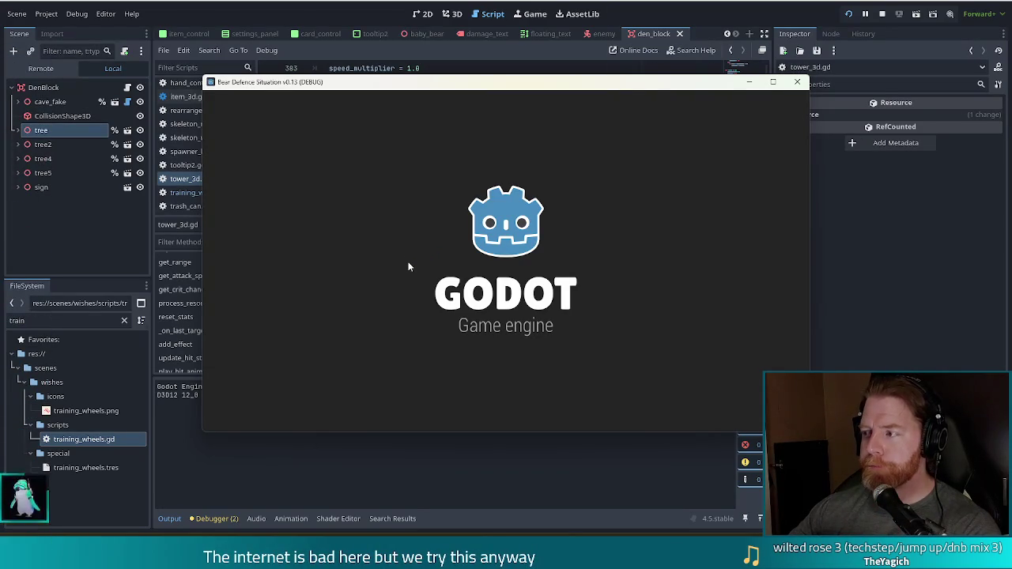
Start a new game and place a two-card Ballista tower on the map.
click(337, 280)
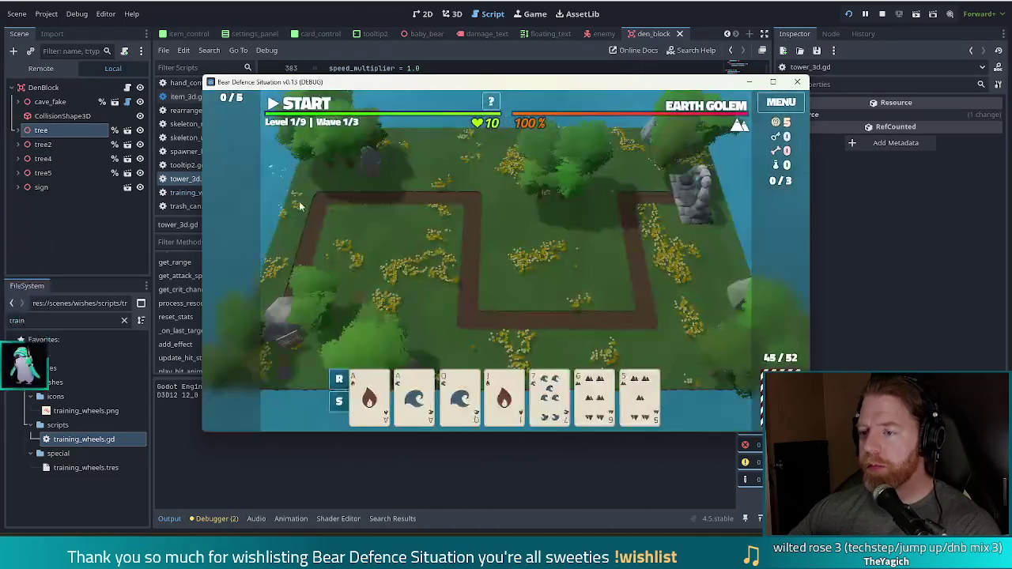
click(415, 396)
click(370, 396)
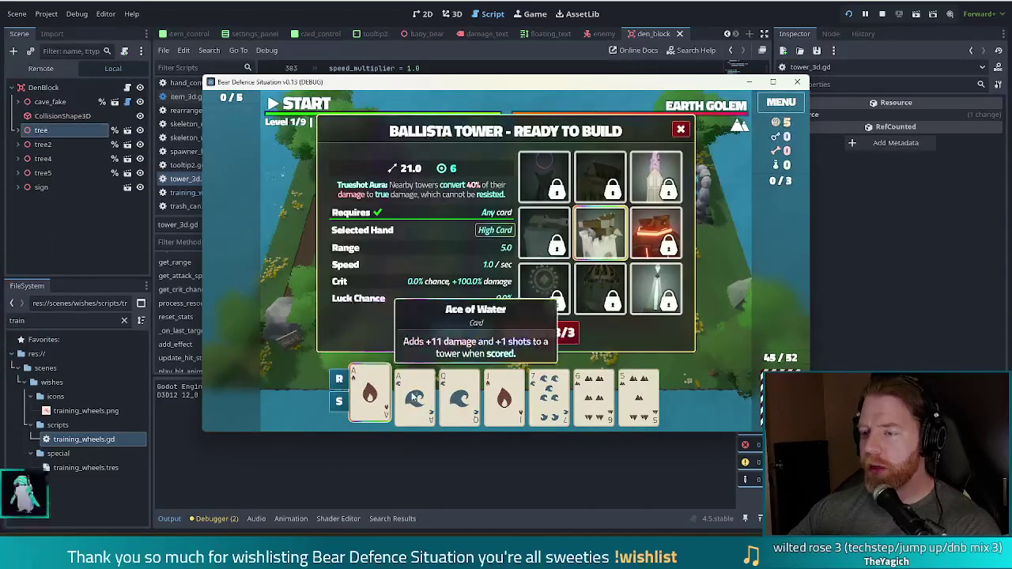
click(462, 332)
click(586, 281)
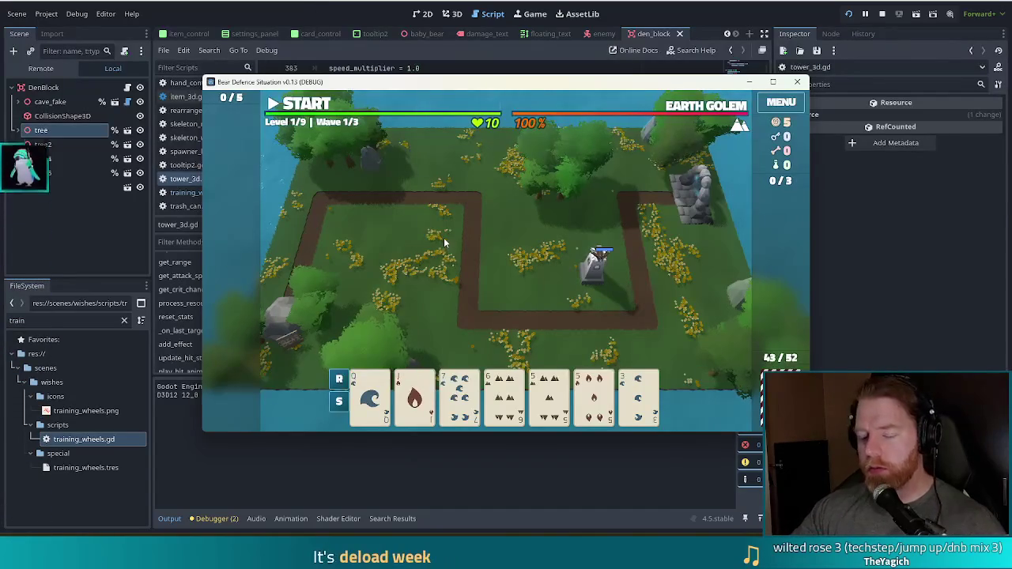
Grant the training wheels wish via the console command add_wish special/training_wheels.
key(grave)
text(add_)
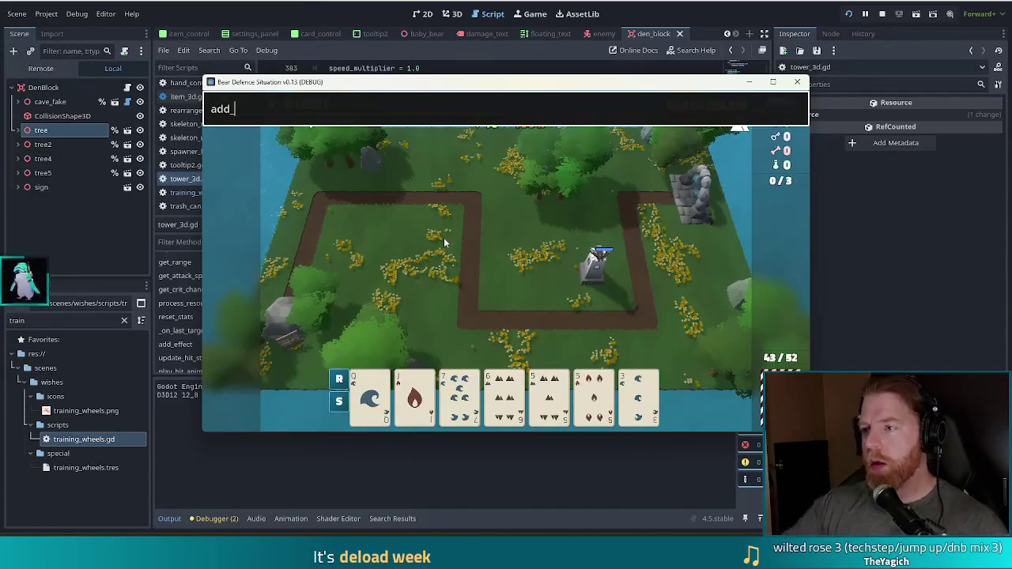
click(849, 16)
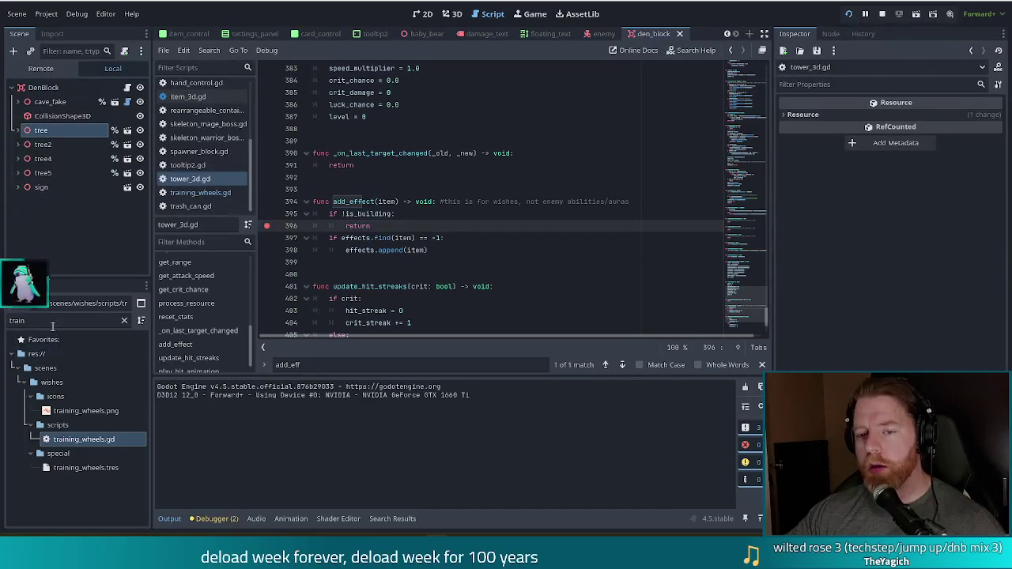
text(add_)
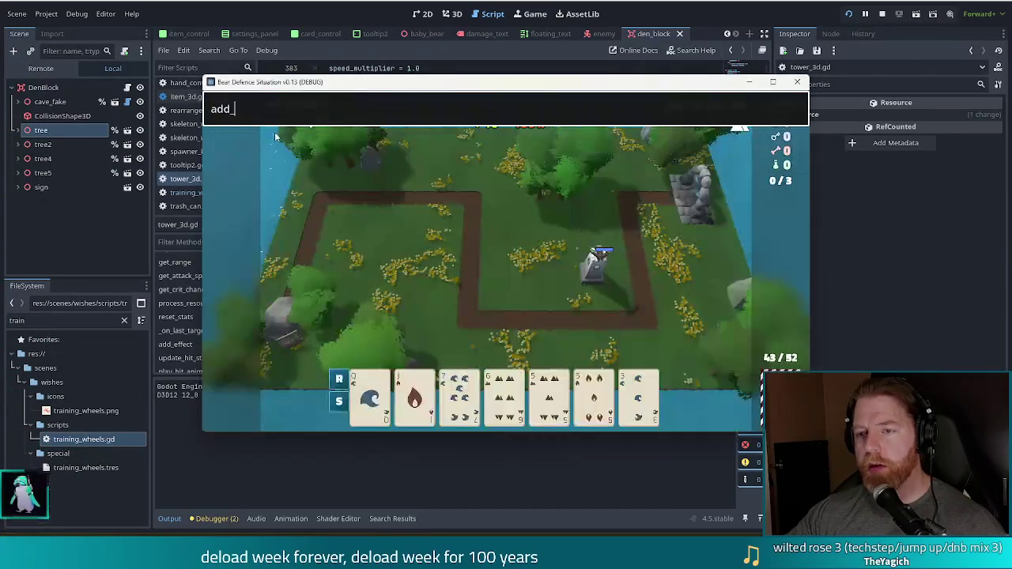
text(wish special/training_wheel)
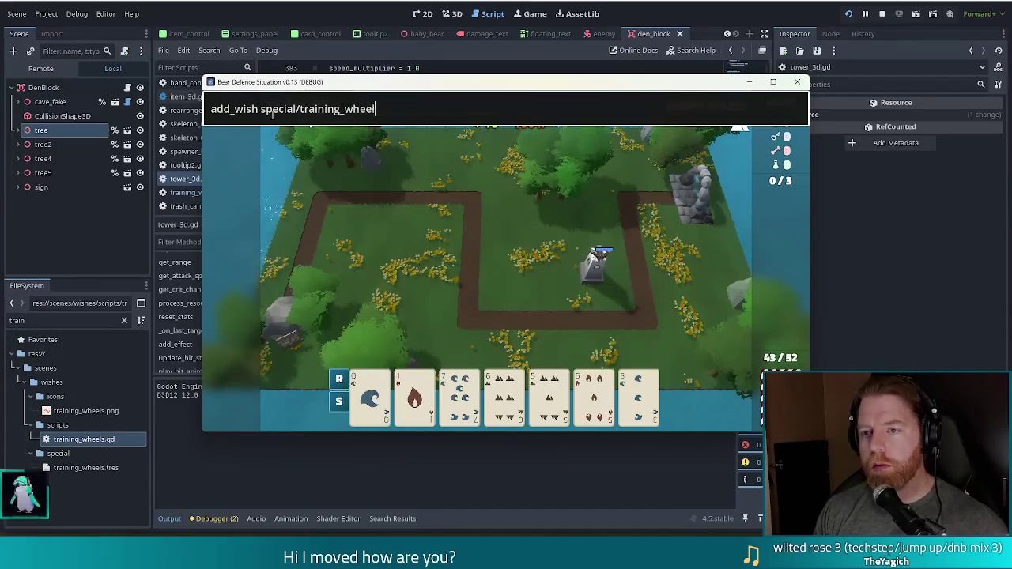
text(s)
key(Return)
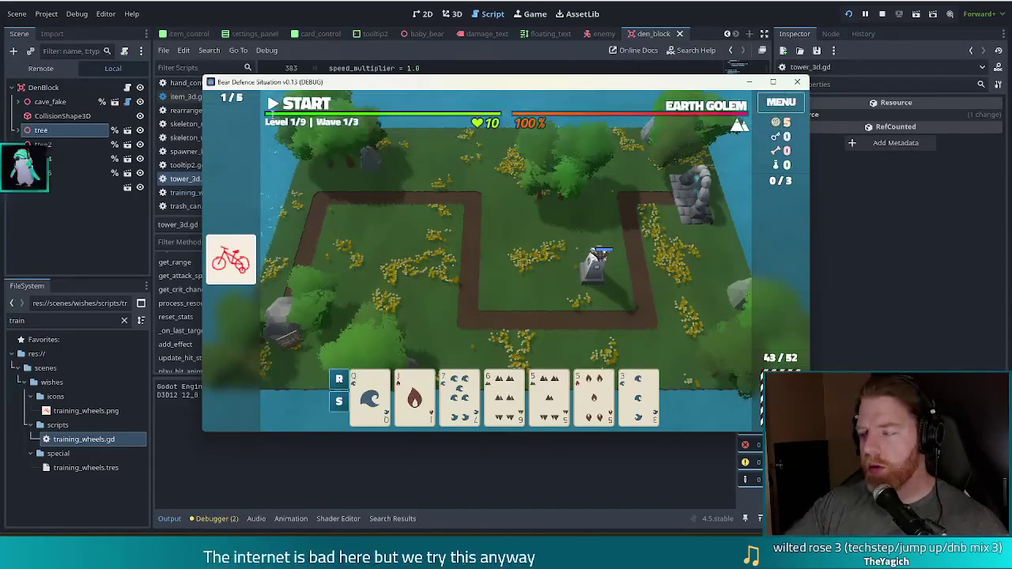
Play the fire card and place a second Ballista tower on the map.
click(414, 396)
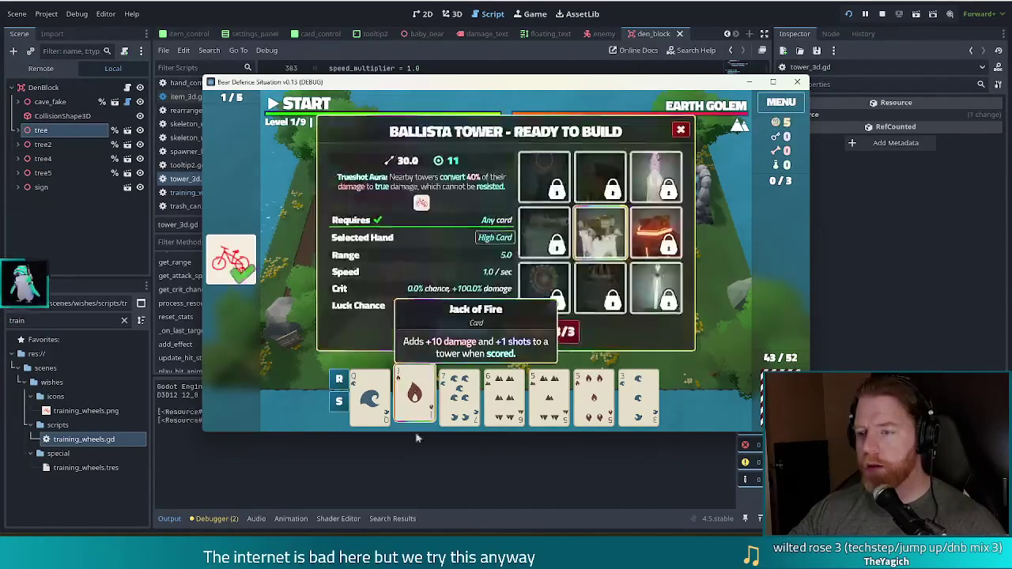
click(460, 333)
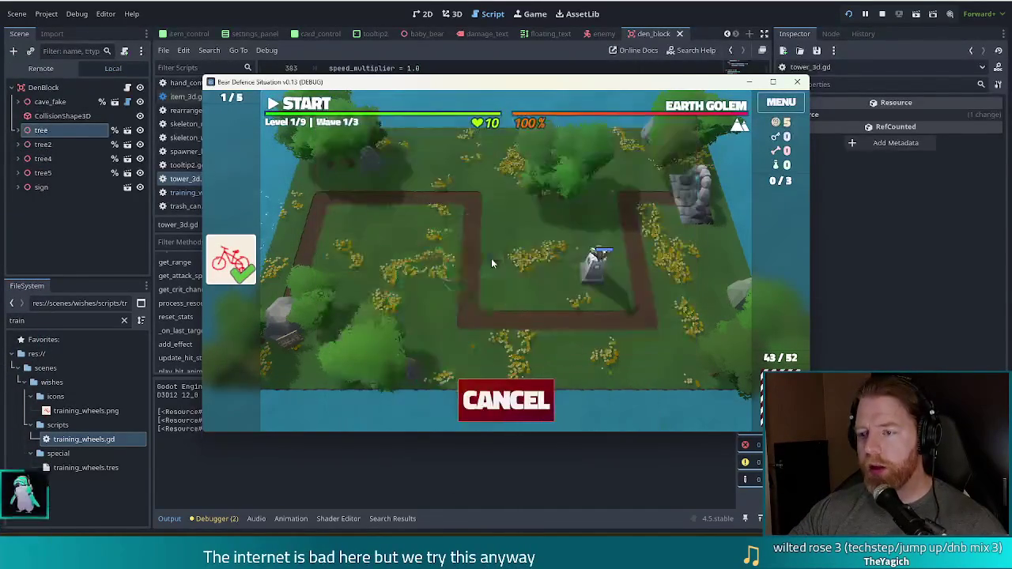
click(517, 271)
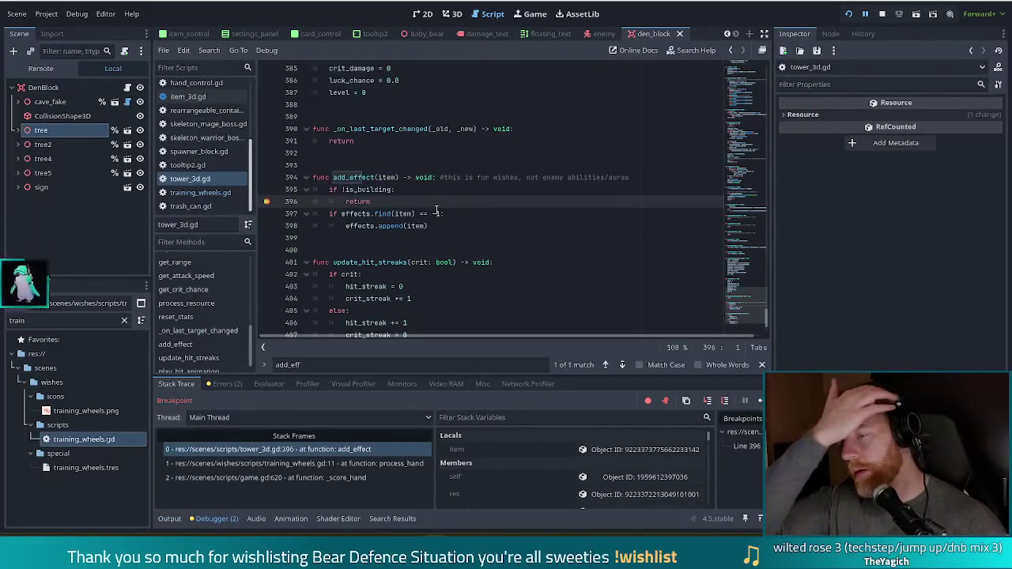
Walk the stack from add_effect through training_wheels.gd process_hand to game.gd _score_hand, then continue.
click(341, 464)
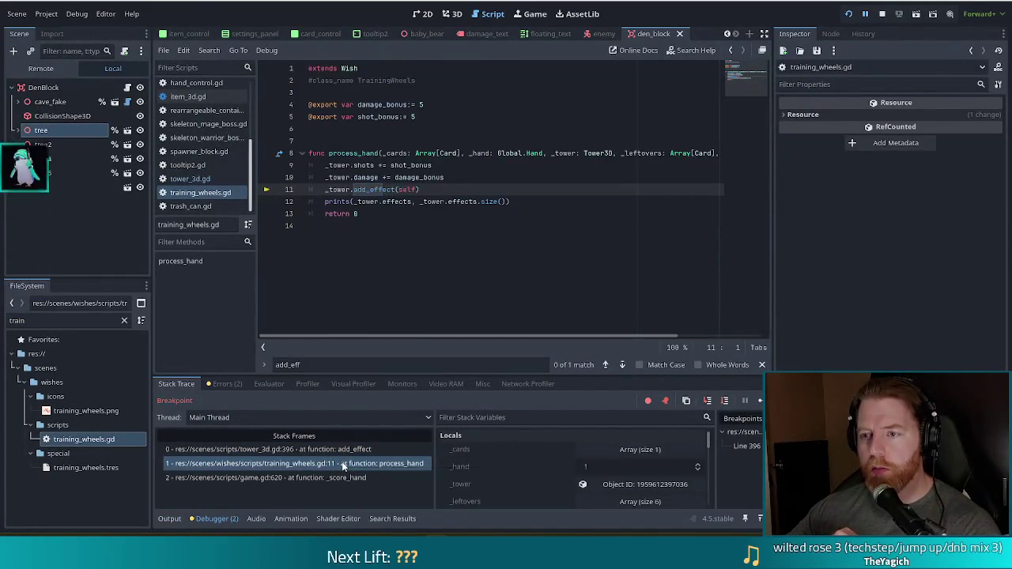
click(348, 449)
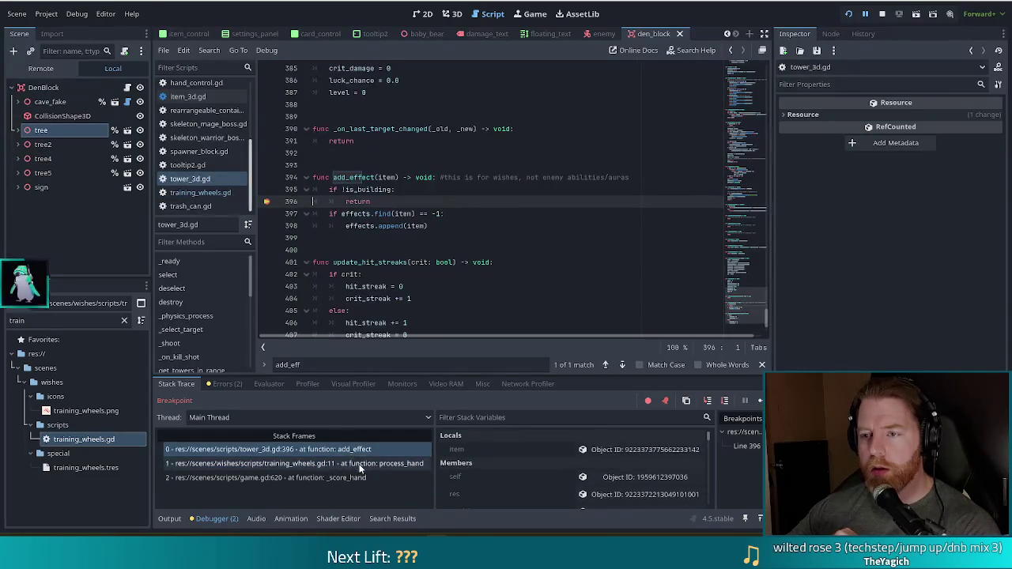
click(358, 465)
click(340, 478)
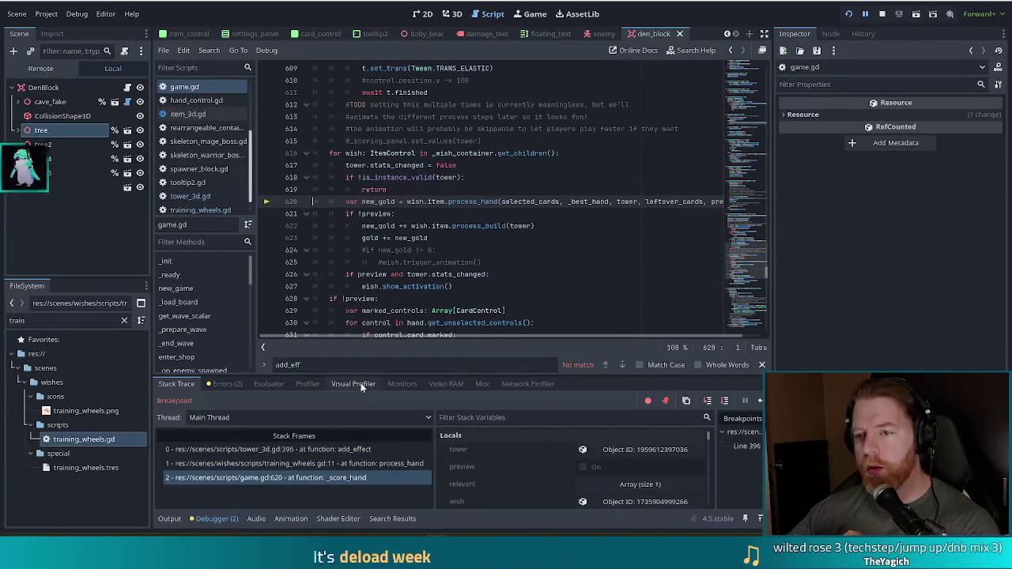
click(760, 401)
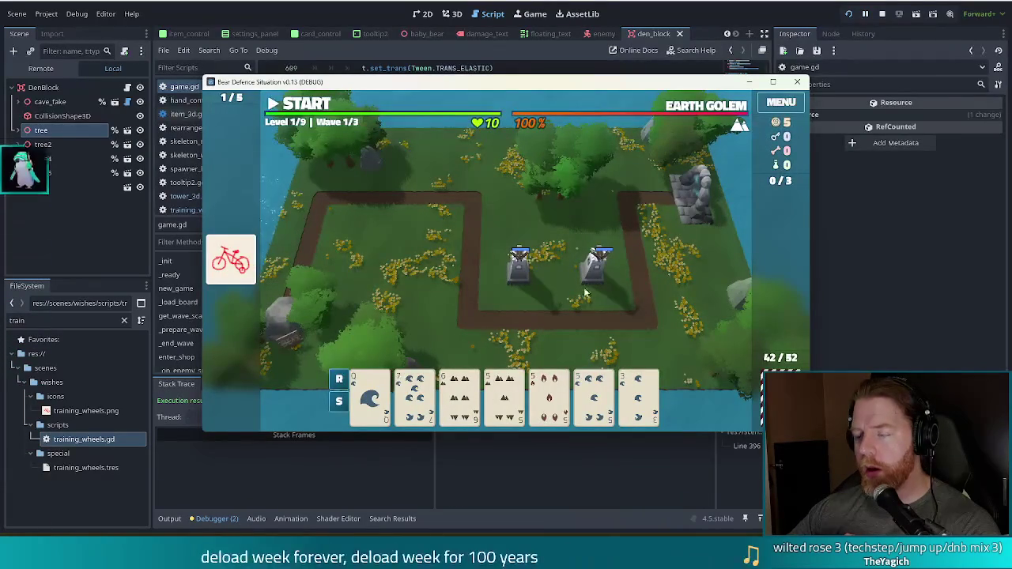
View the new Ballista tower's stats panel in game, then close it.
click(521, 269)
mouse_move(506, 254)
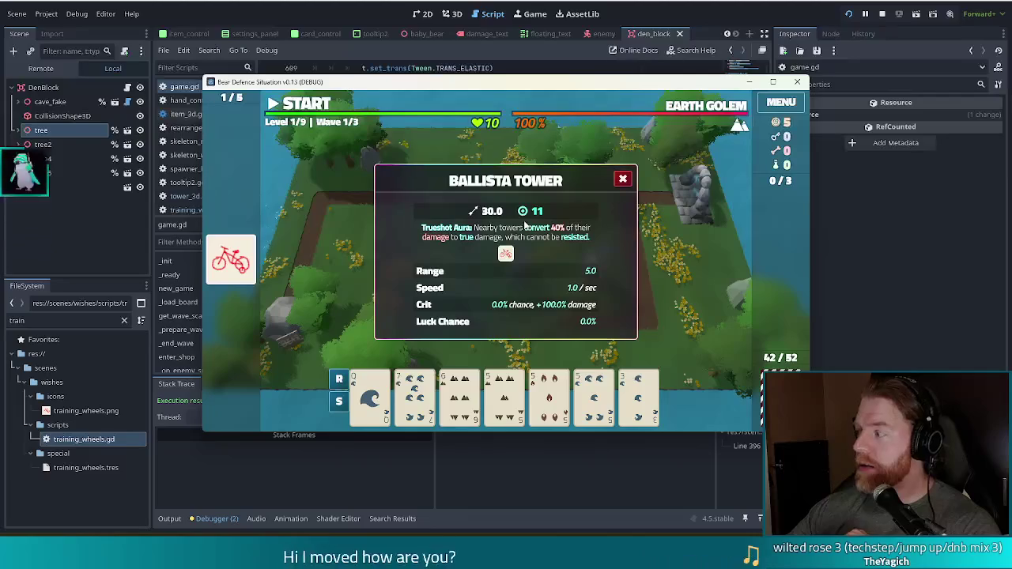
click(623, 180)
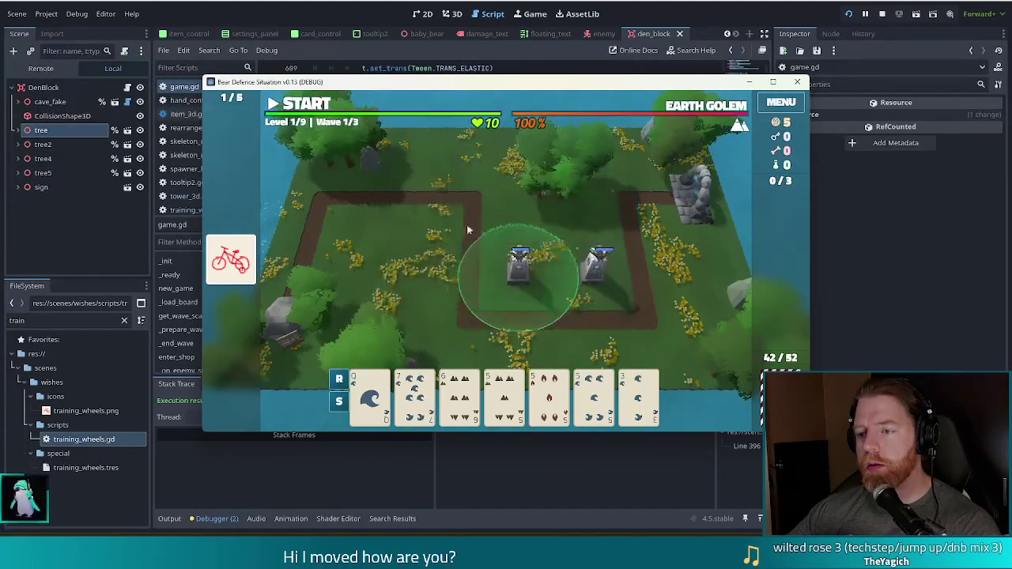
Return to the editor's tower_3d.gd and select the is_building guard on lines 395–396.
click(381, 16)
click(190, 197)
click(356, 188)
mouse_move(329, 189)
mouse_down()
mouse_move(384, 192)
mouse_move(382, 204)
mouse_up()
click(353, 190)
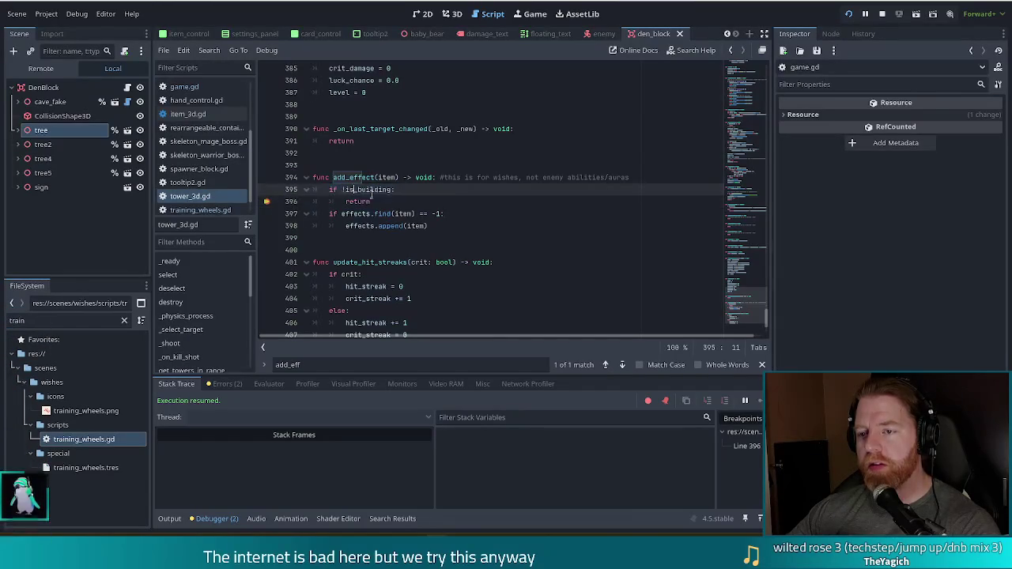
Remove the line-396 breakpoint, delete the is_building guard lines 395–396, then save and run.
click(268, 203)
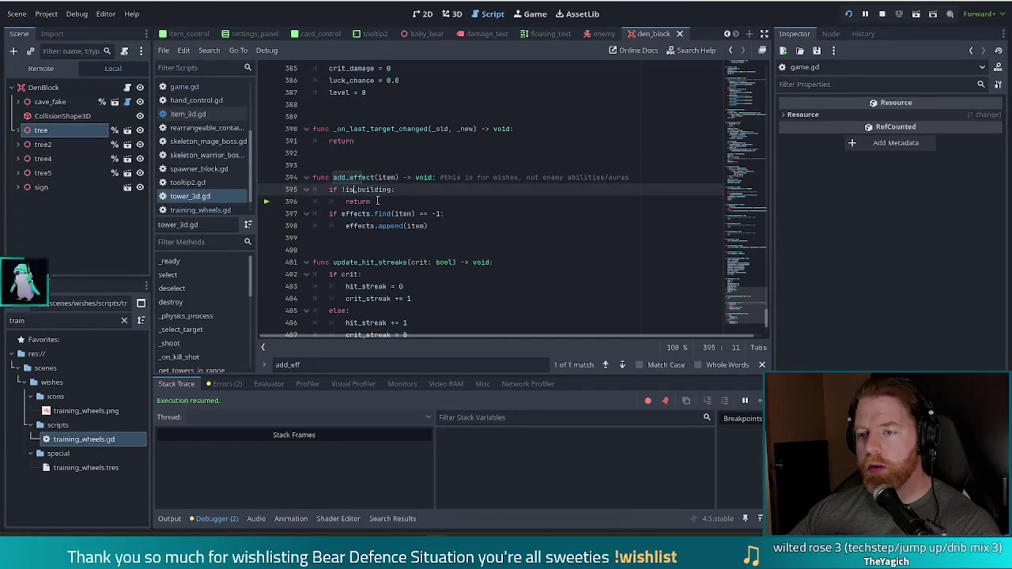
drag(379, 201, 332, 190)
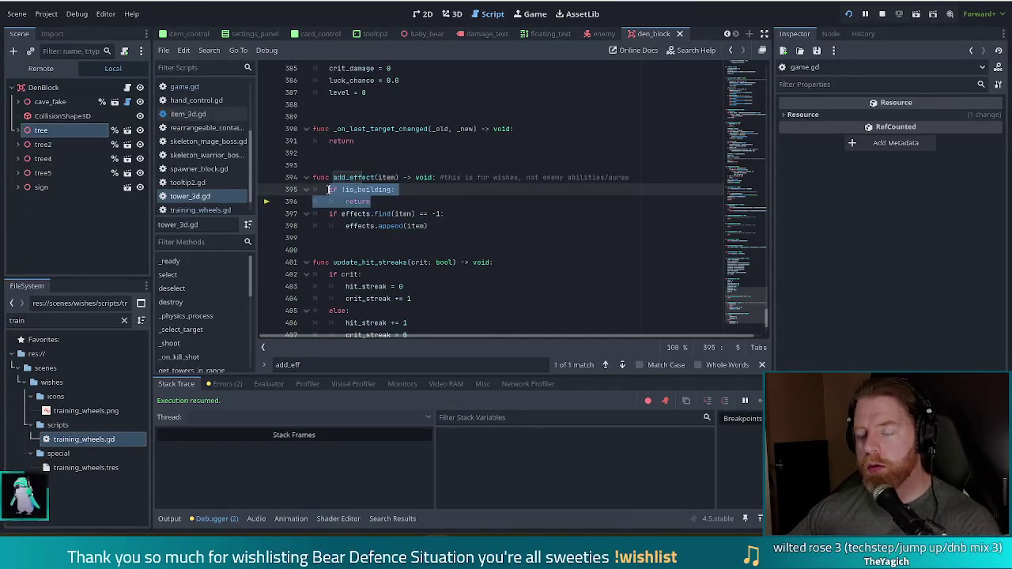
key(Delete)
key(shift+Down)
key(Delete)
key(F5)
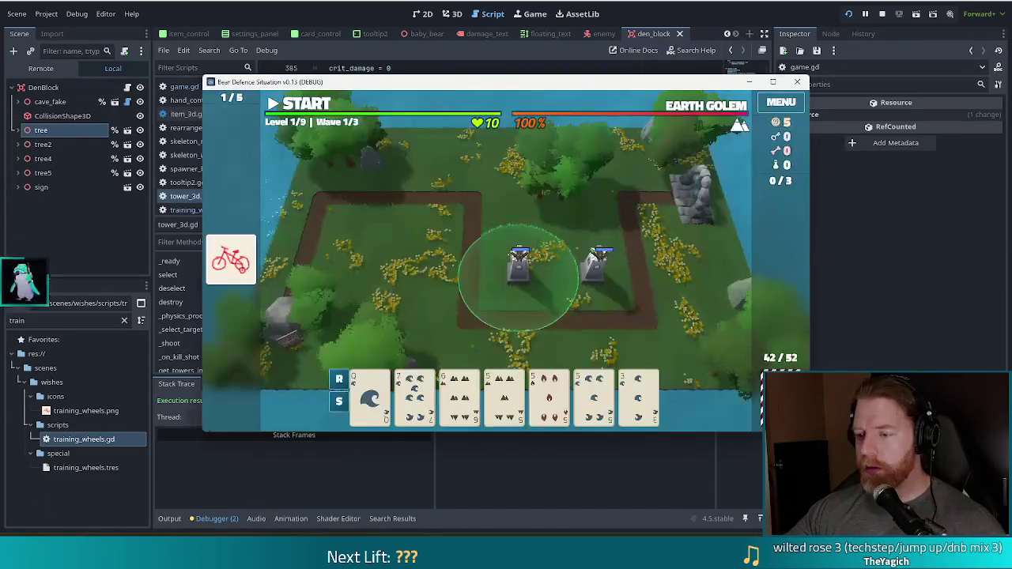
Play the Queen of Water card and place a Ballista tower to hit the add_effect breakpoint.
click(370, 396)
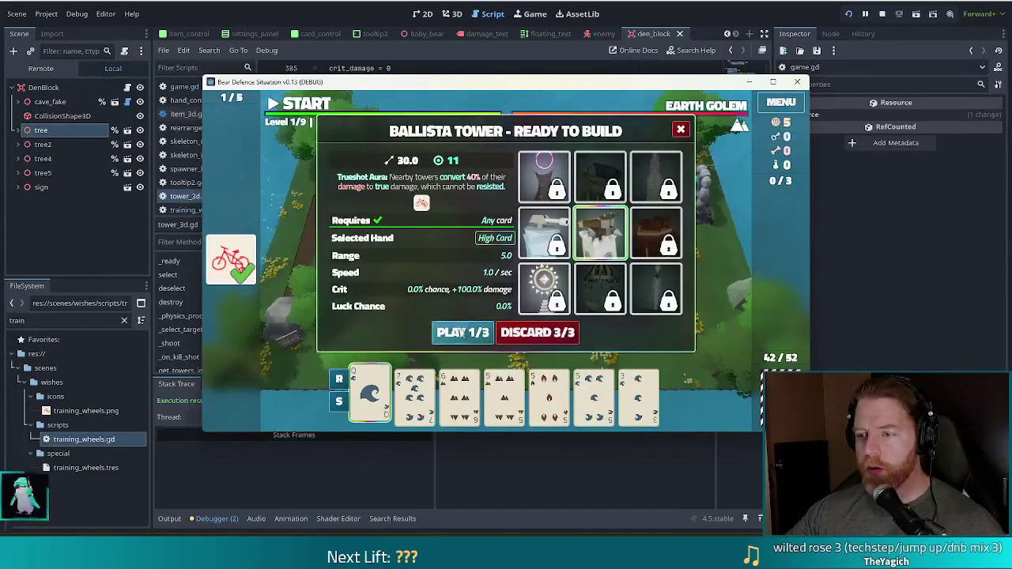
click(463, 332)
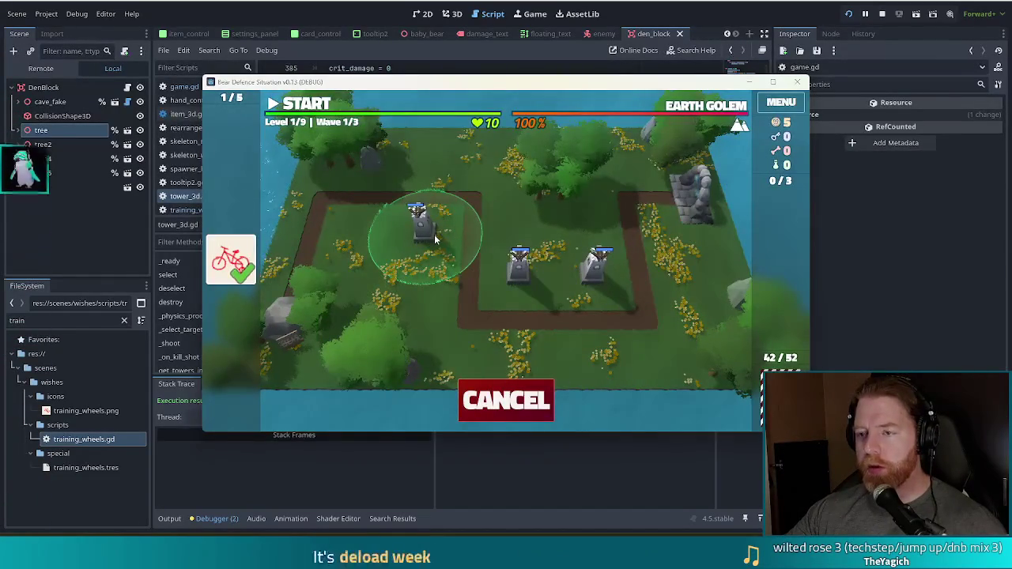
click(434, 234)
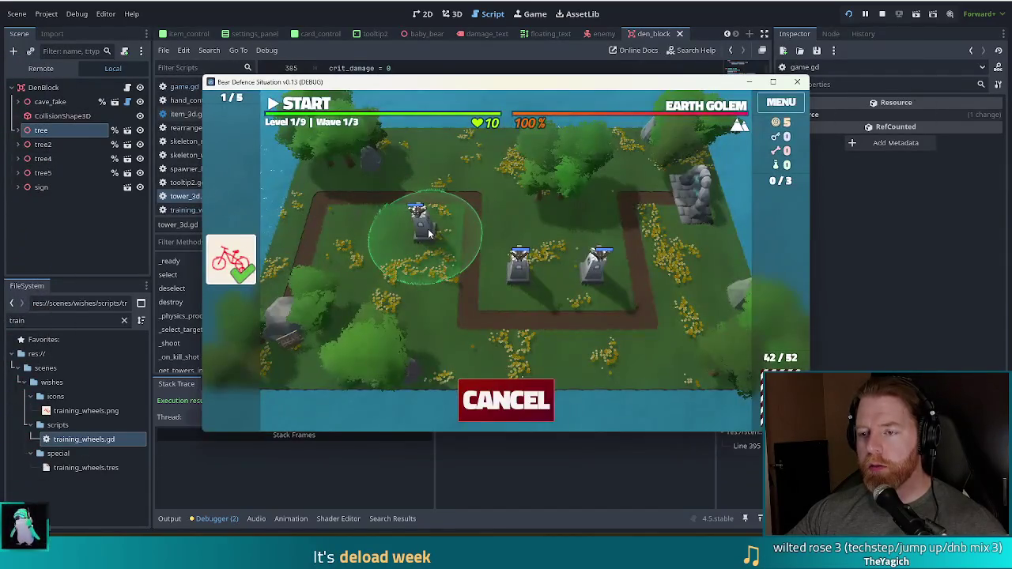
click(428, 228)
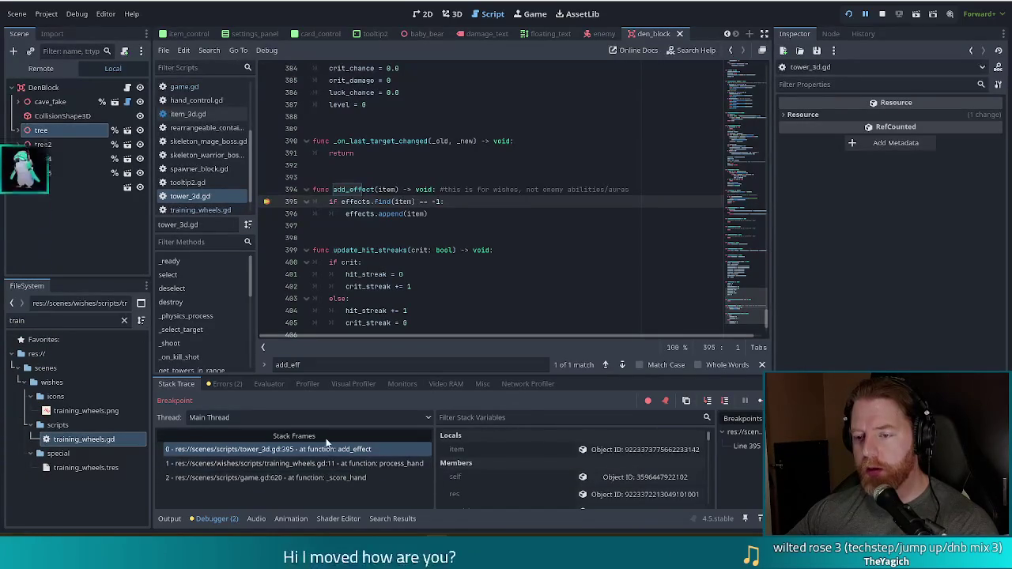
Resume to the next breakpoint and inspect the _score_hand, discard and _selection_changed stack frames.
click(759, 402)
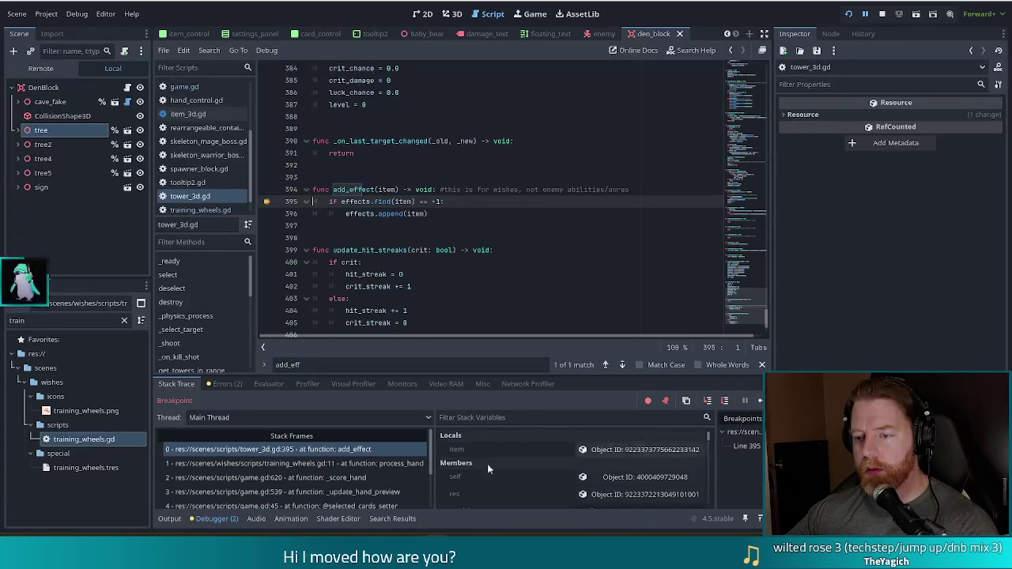
scroll(311, 463, down, 1)
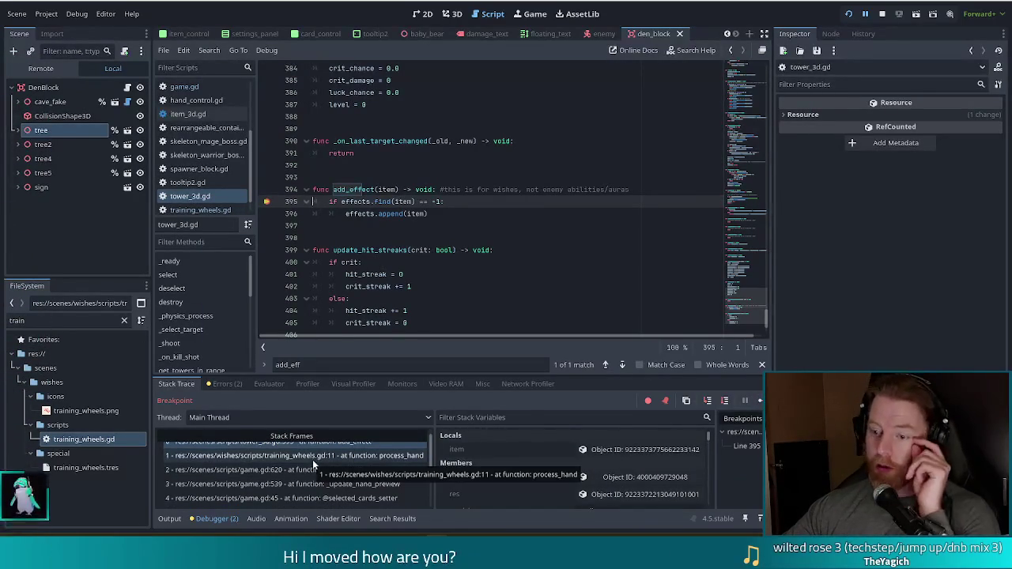
scroll(312, 460, down, 2)
scroll(365, 460, down, 2)
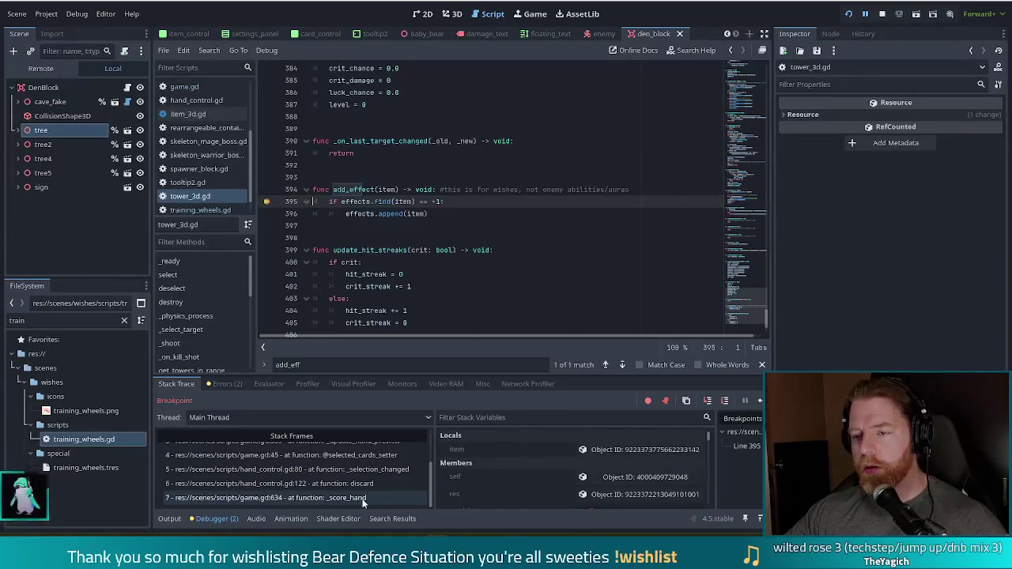
click(364, 499)
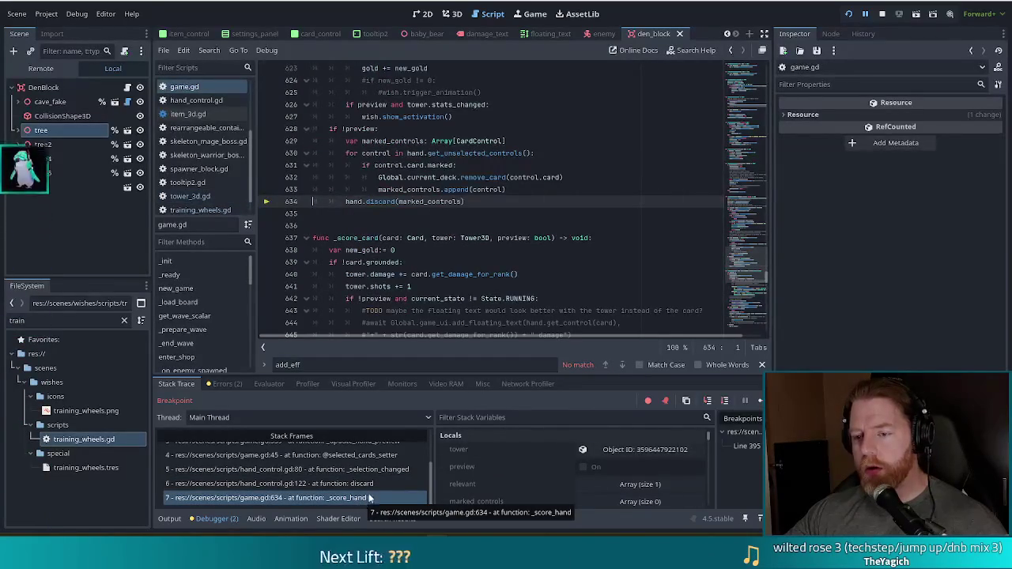
click(360, 484)
click(385, 472)
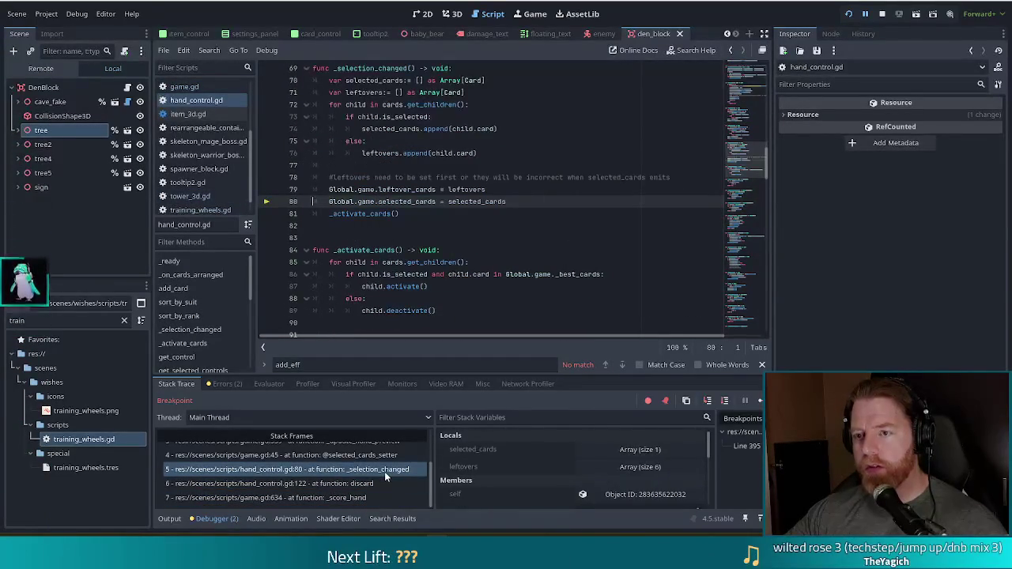
Walk up the stack through _update_hand_preview and training_wheels.gd to add_effect at line 395.
key(Up)
scroll(388, 472, up, 2)
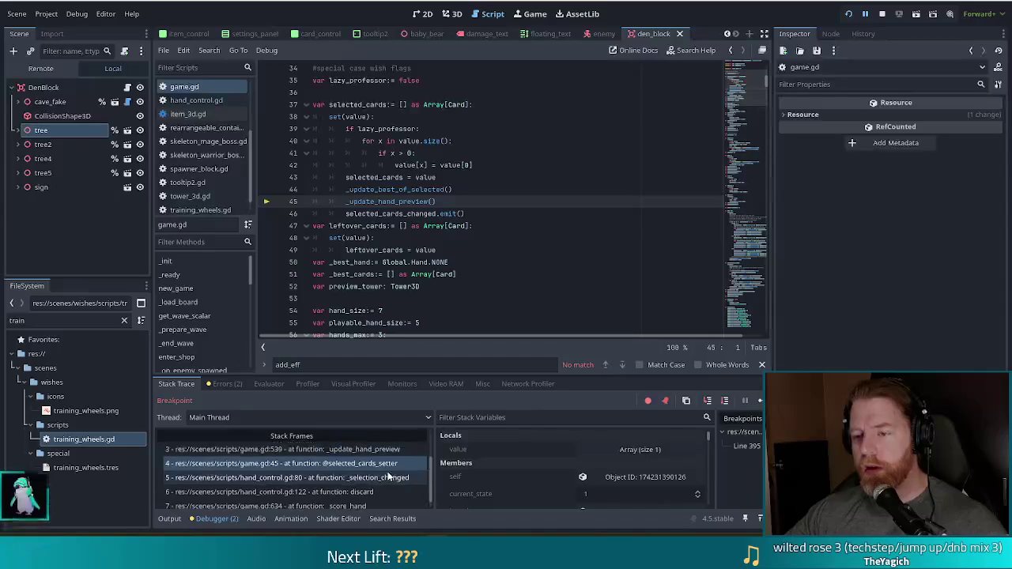
click(387, 467)
click(363, 451)
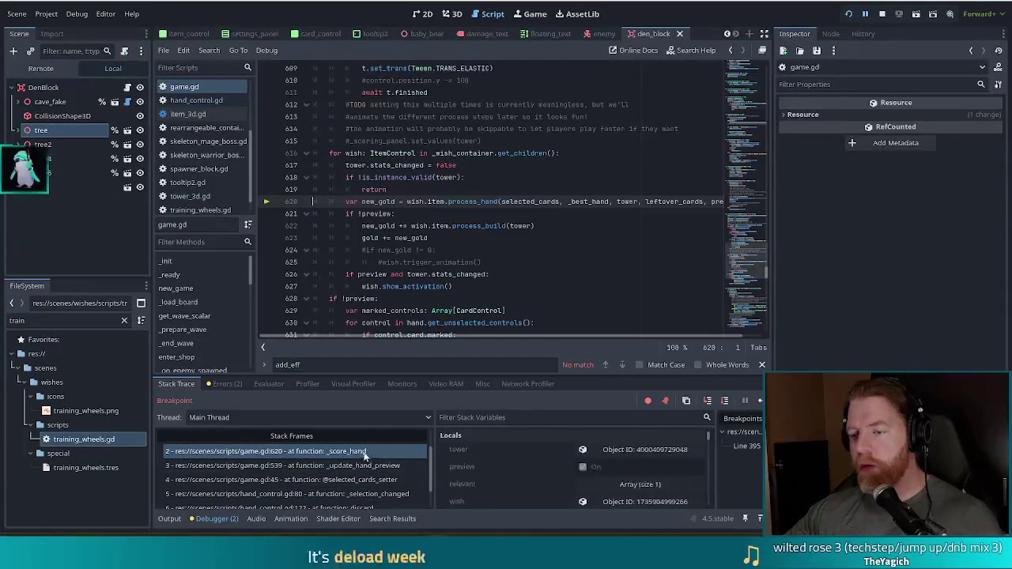
scroll(368, 469, up, 2)
click(370, 466)
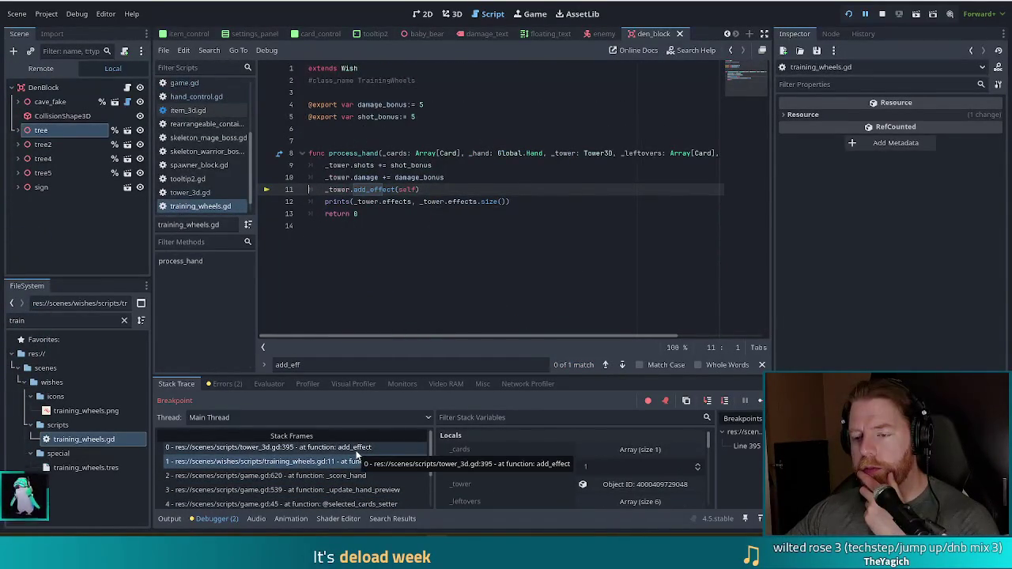
click(358, 451)
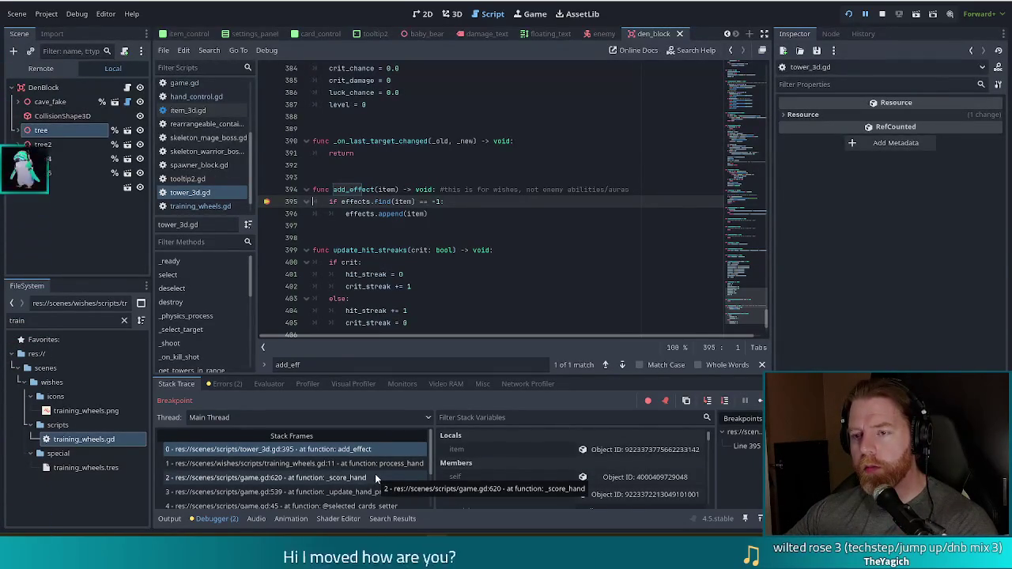
Remove the breakpoint on line 395 of tower_3d.gd.
scroll(411, 250, up, 5)
scroll(411, 249, down, 7)
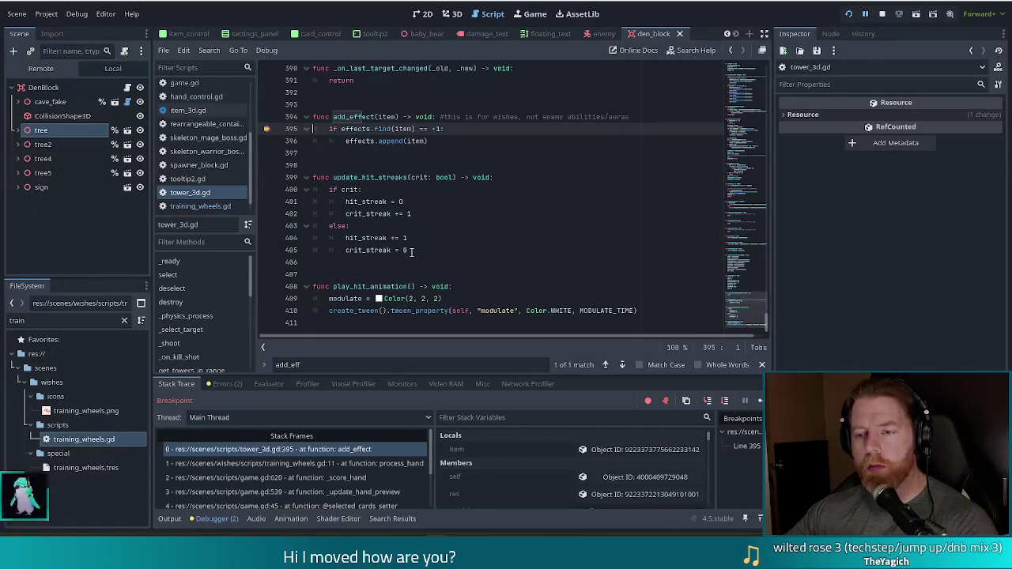
click(266, 129)
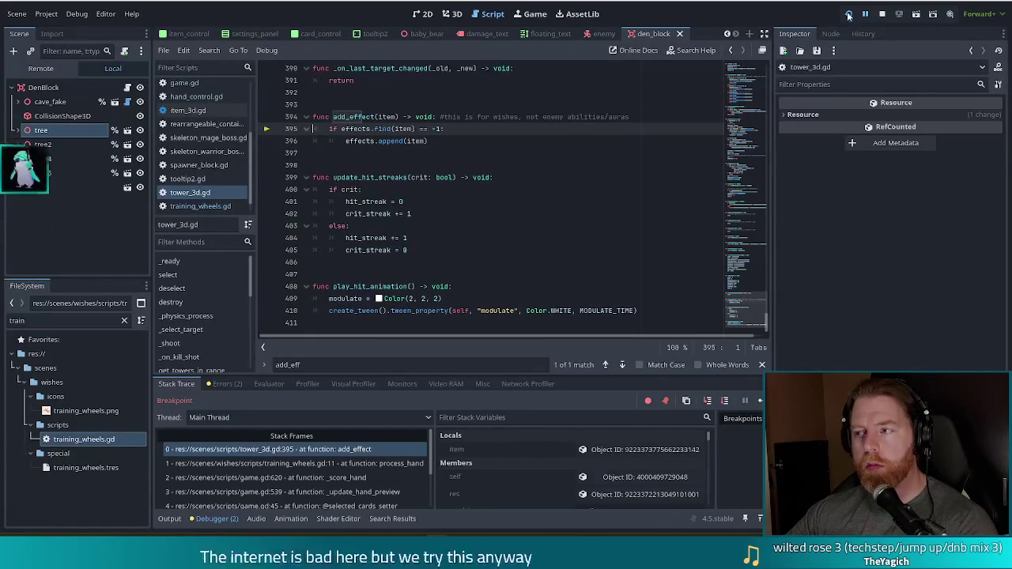
Stop debugging, add print(self) atop add_effect, save tower_3d.gd and run the project.
click(883, 14)
click(648, 117)
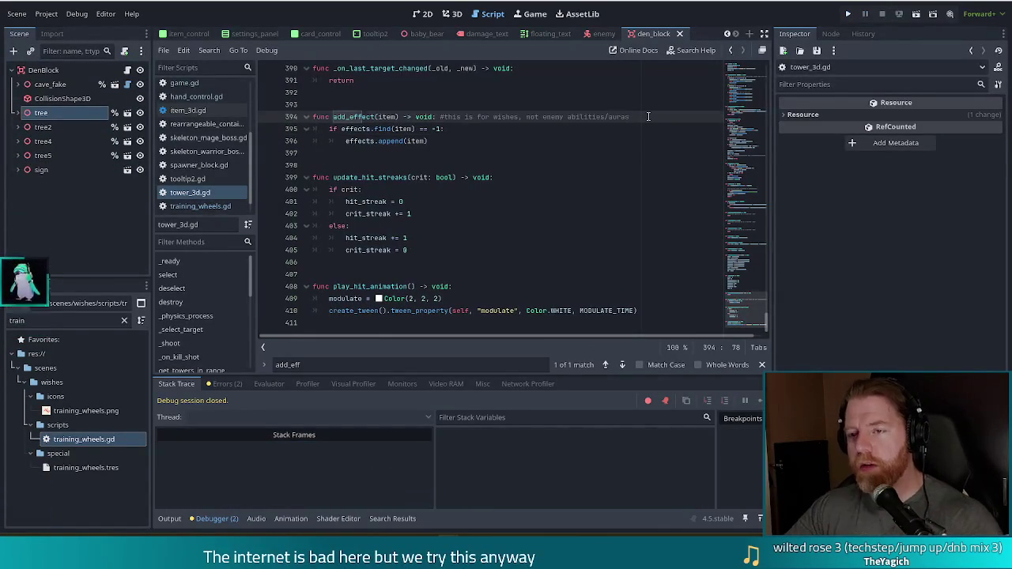
key(Return)
text(print)
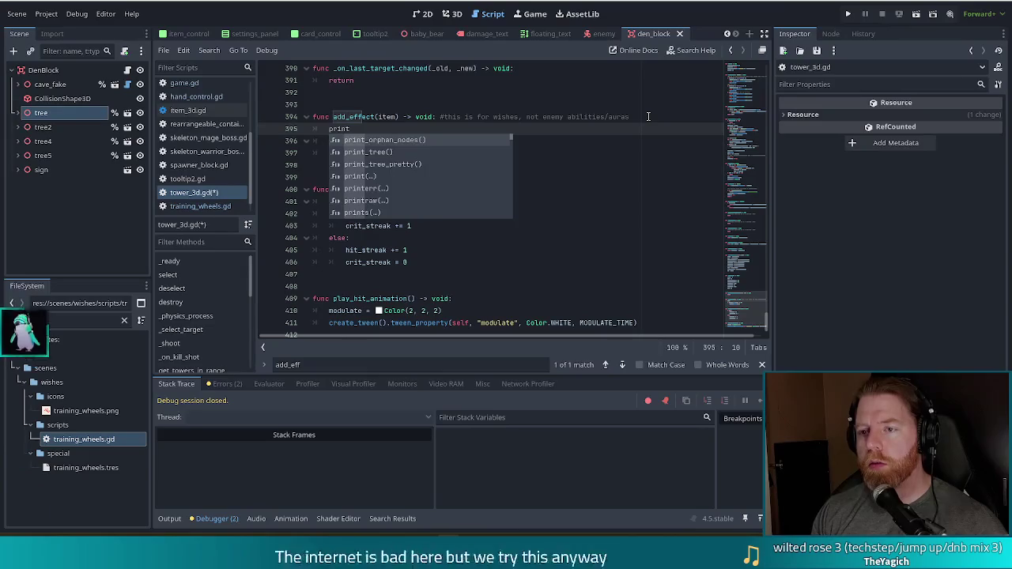
key(Return)
text(self)
key(ctrl+s)
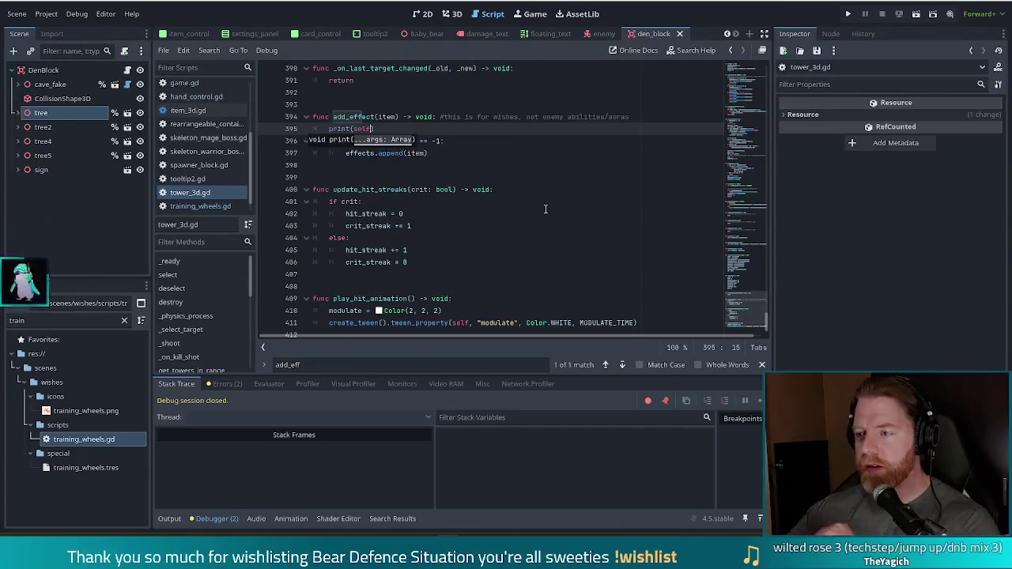
click(850, 13)
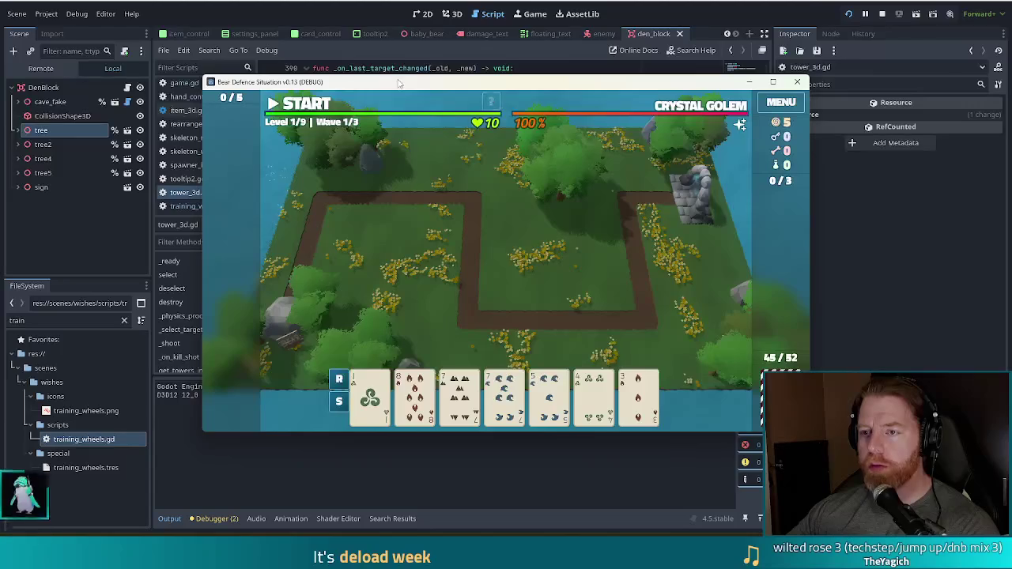
Move the game window to the screen top and select the 7 of Earth card.
mouse_move(398, 84)
mouse_down()
mouse_move(403, 15)
mouse_move(391, 22)
mouse_up()
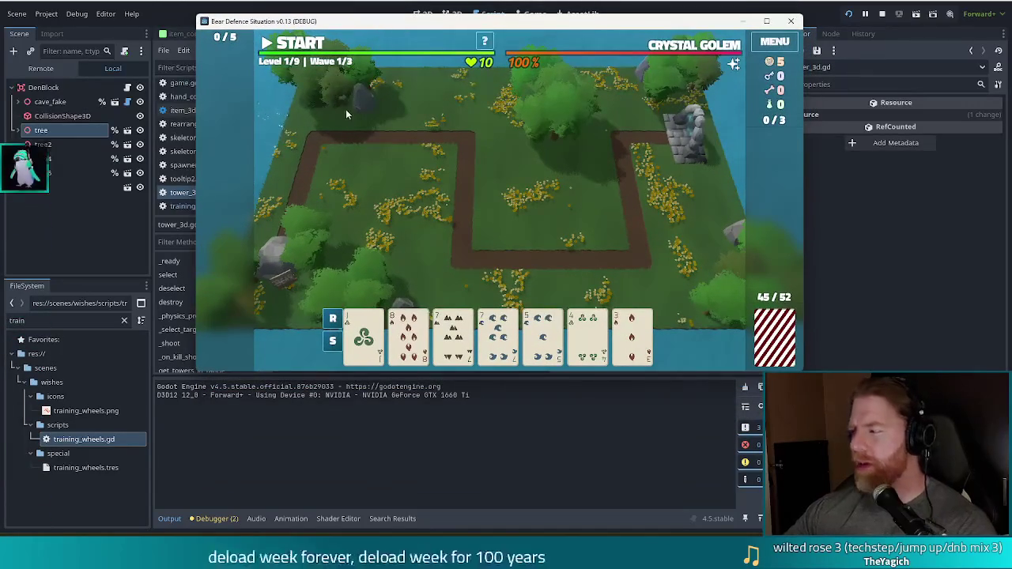
click(453, 336)
click(464, 272)
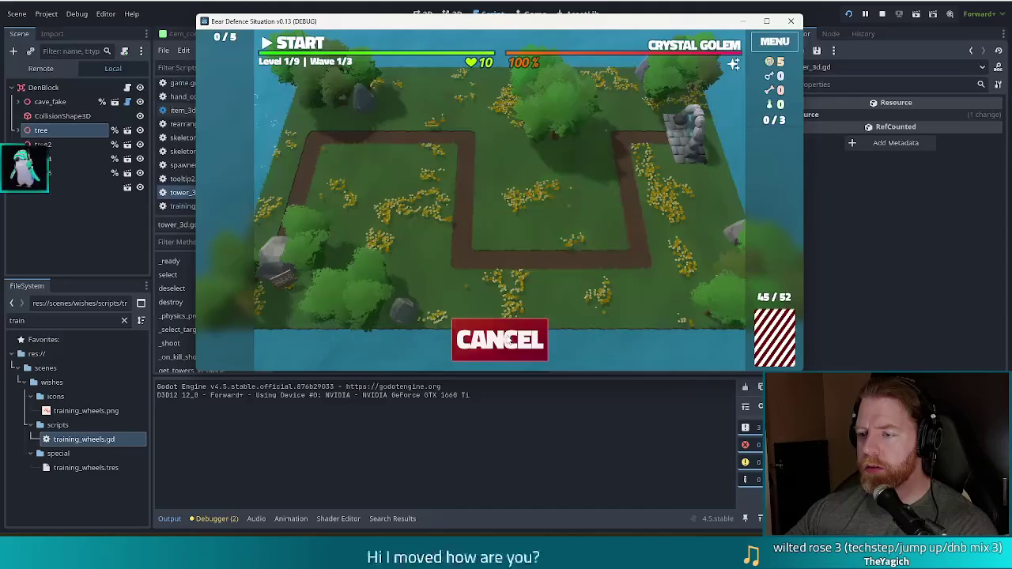
click(499, 340)
Run add_wish special/training_wheels in the console, then build the Ballista right of centre.
key(grave)
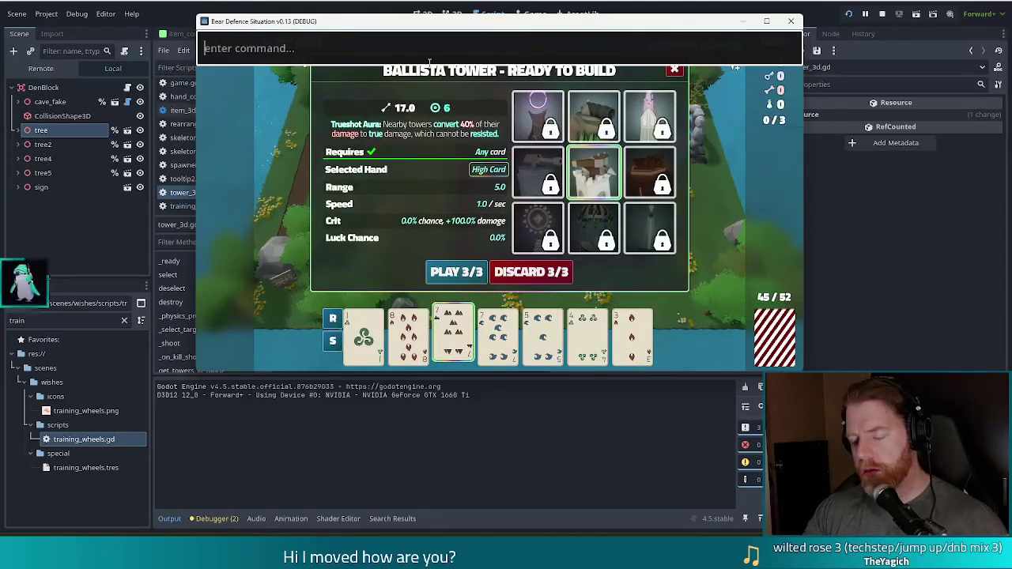
text(add_wish )
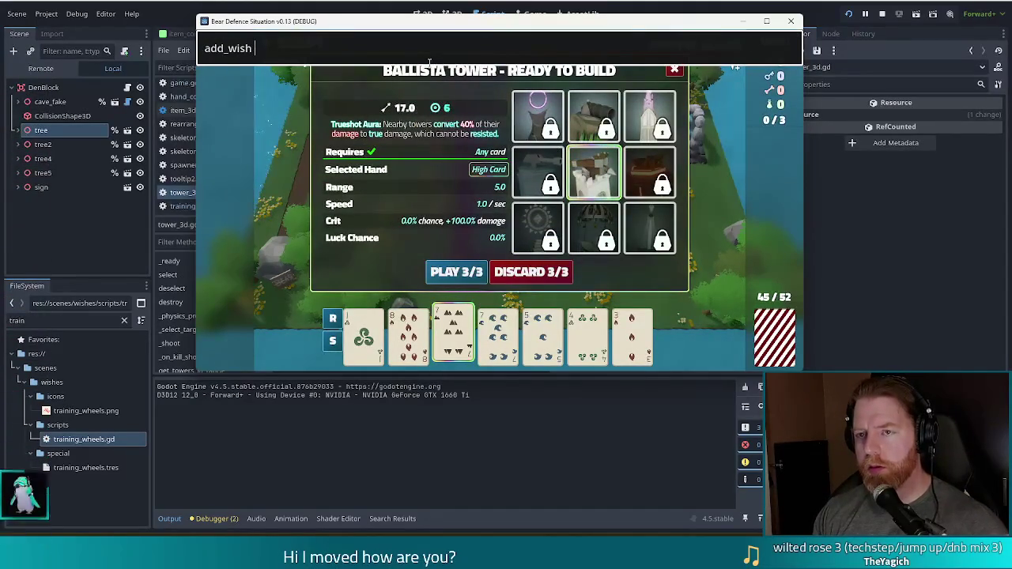
text(special/training)
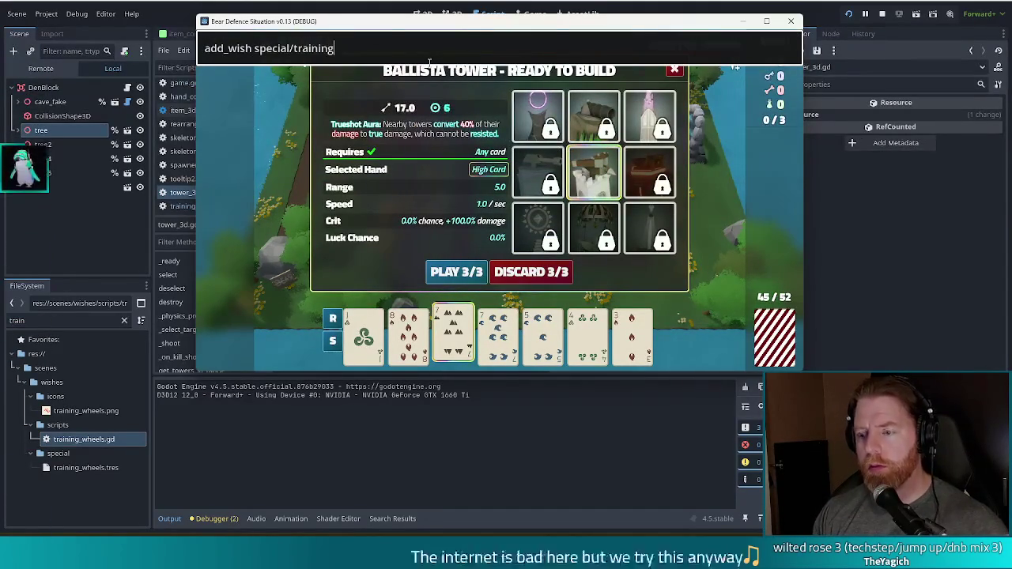
text(_wheels)
key(Return)
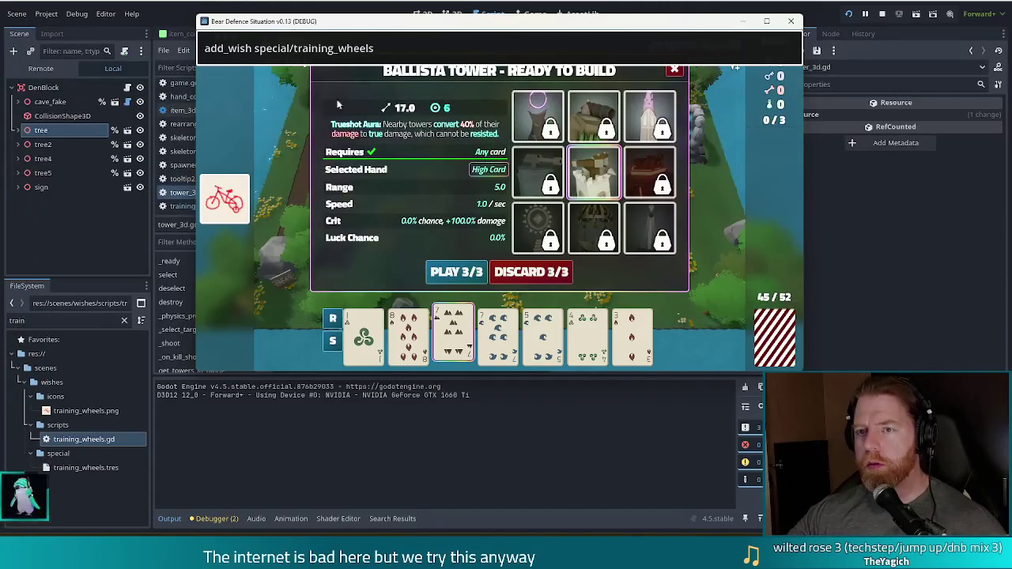
key(grave)
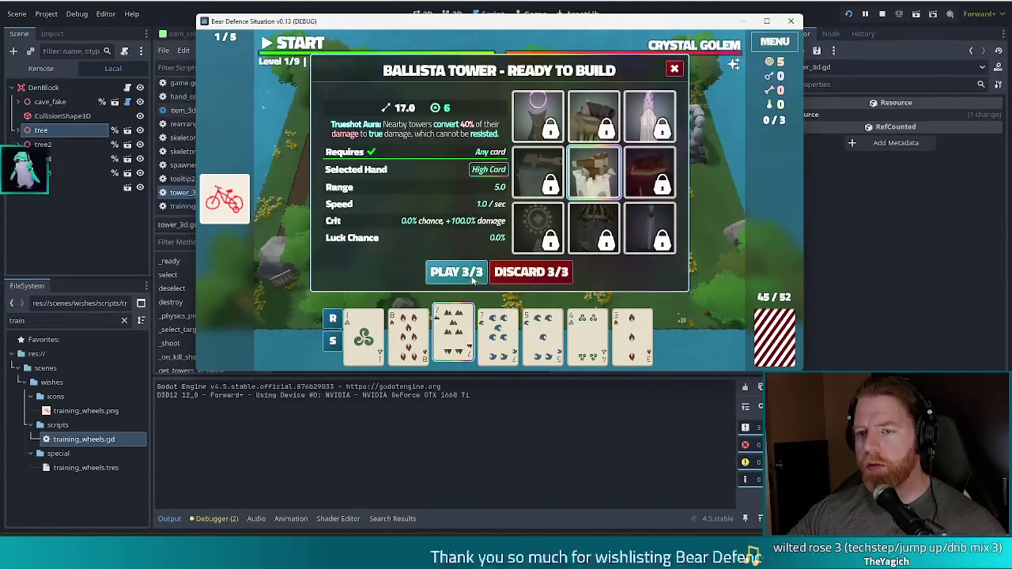
click(472, 278)
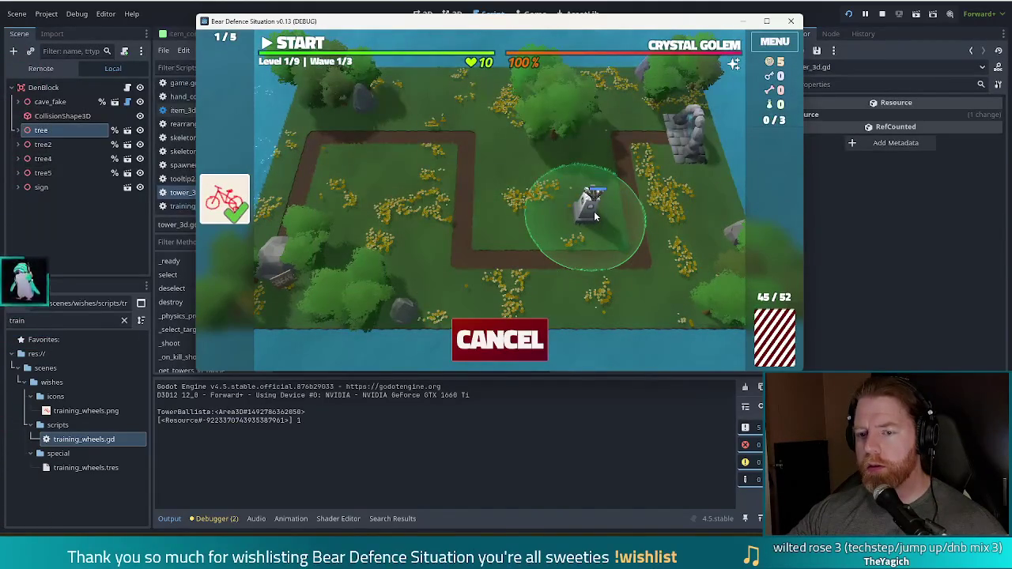
click(594, 212)
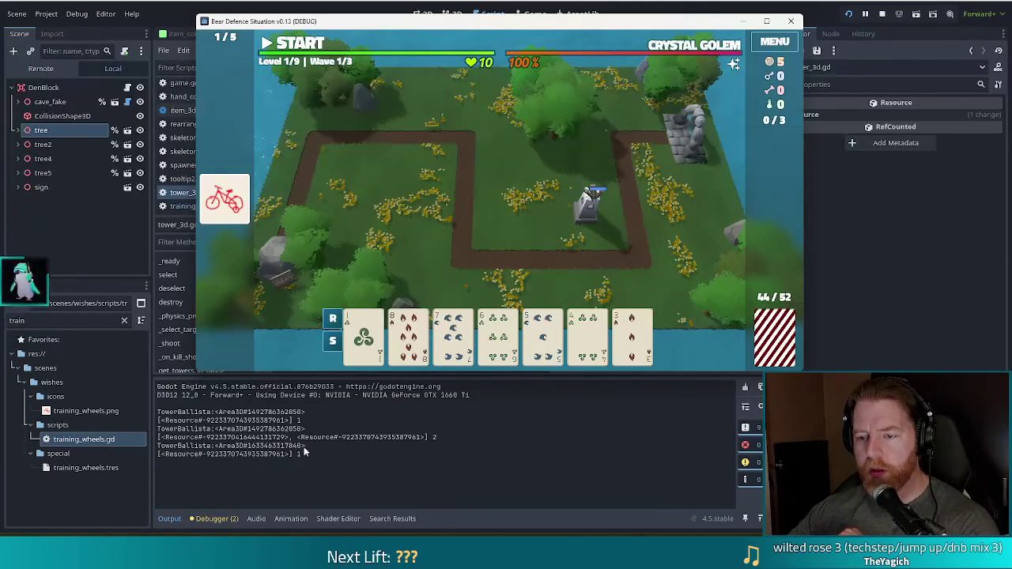
click(305, 450)
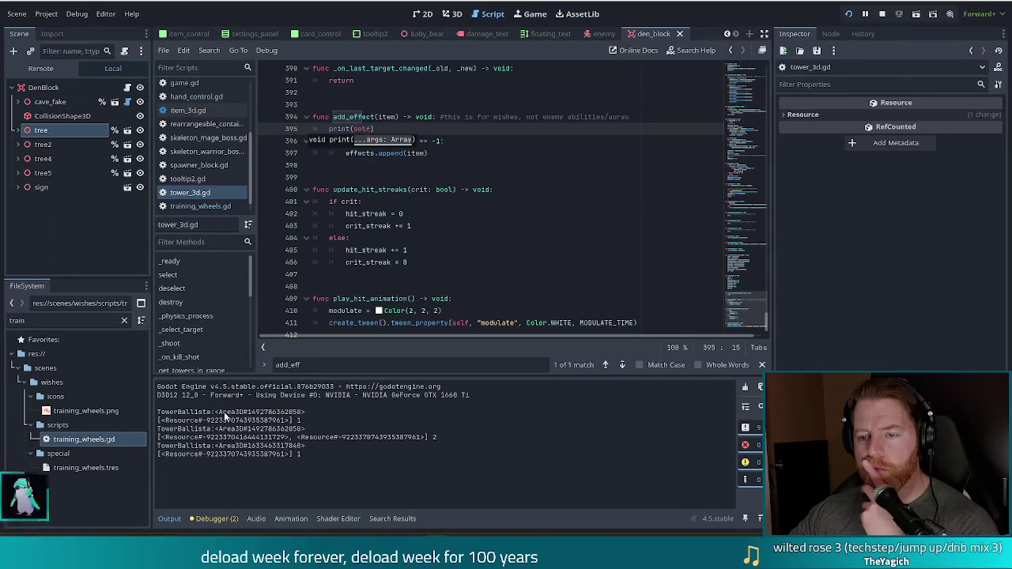
Highlight the matching Area3D IDs on the first and third output lines to compare towers.
drag(223, 412, 305, 412)
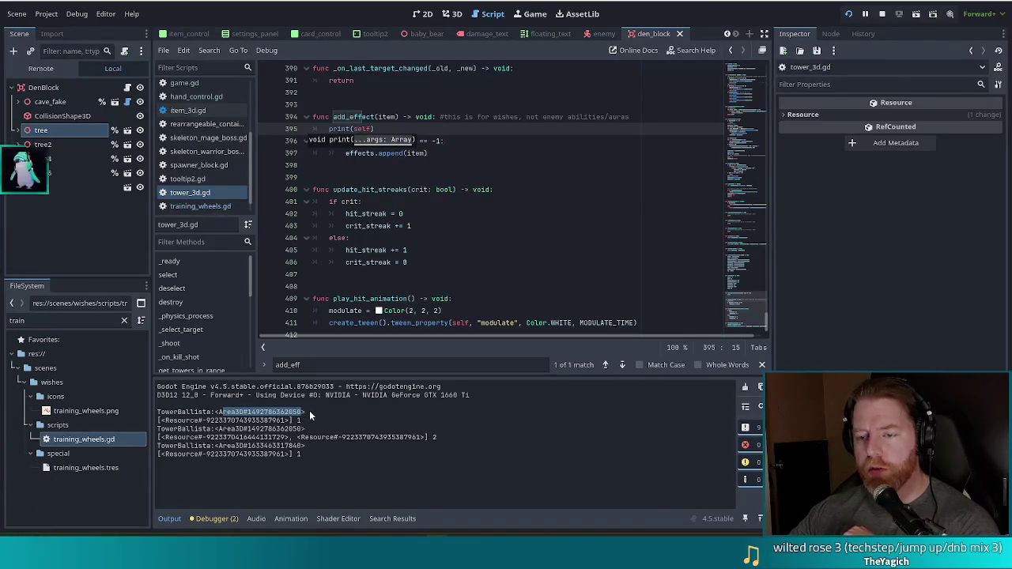
drag(218, 429, 303, 429)
click(303, 429)
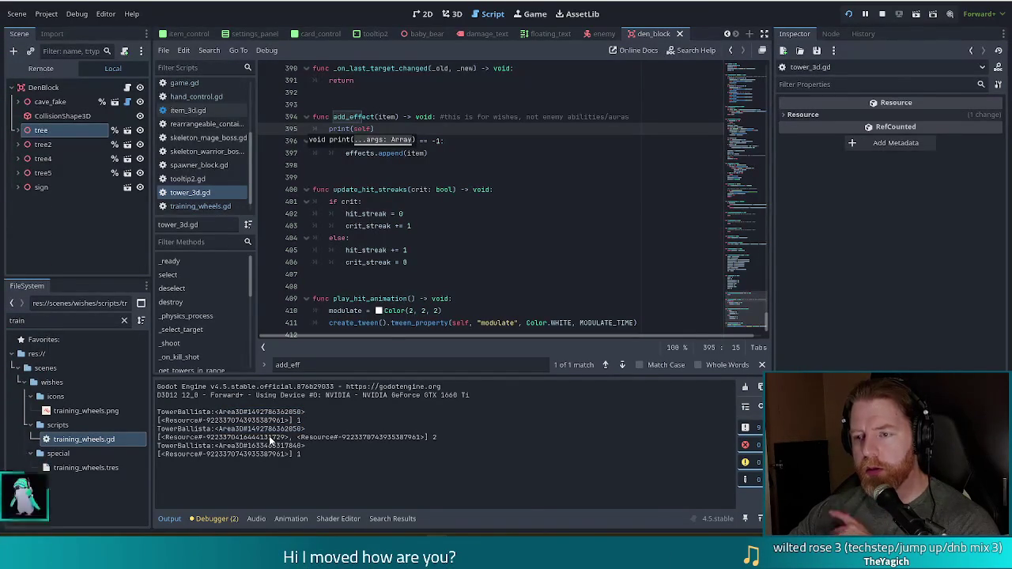
Return to the print line in tower_3d.gd, then switch to training_wheels.gd.
click(354, 203)
scroll(313, 231, up, 6)
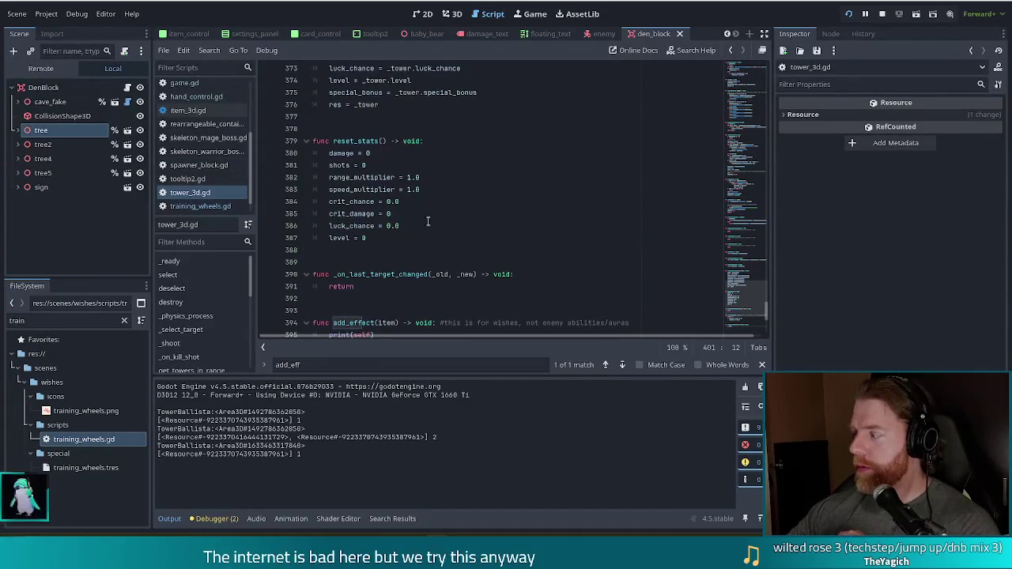
scroll(380, 229, down, 2)
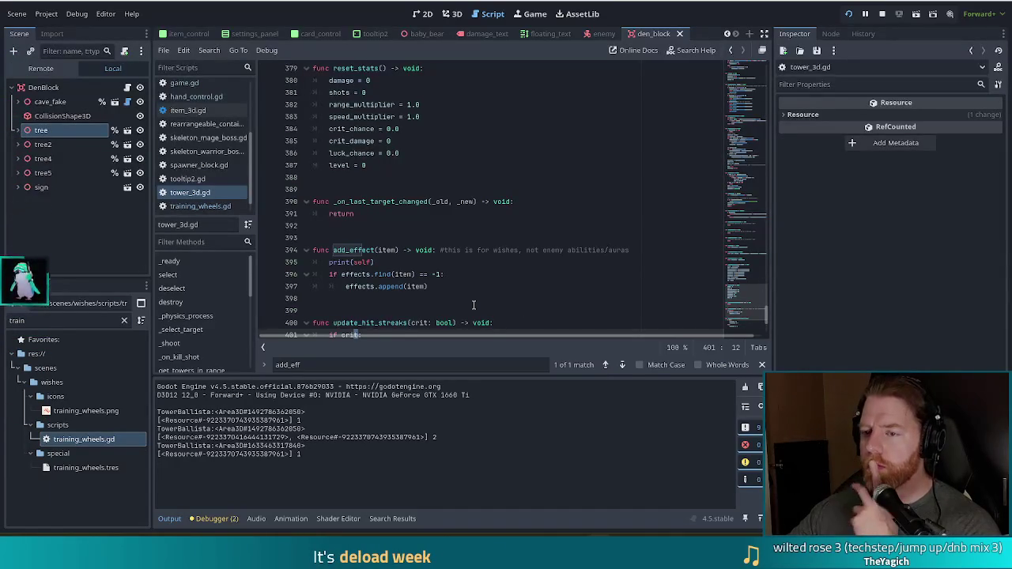
click(389, 263)
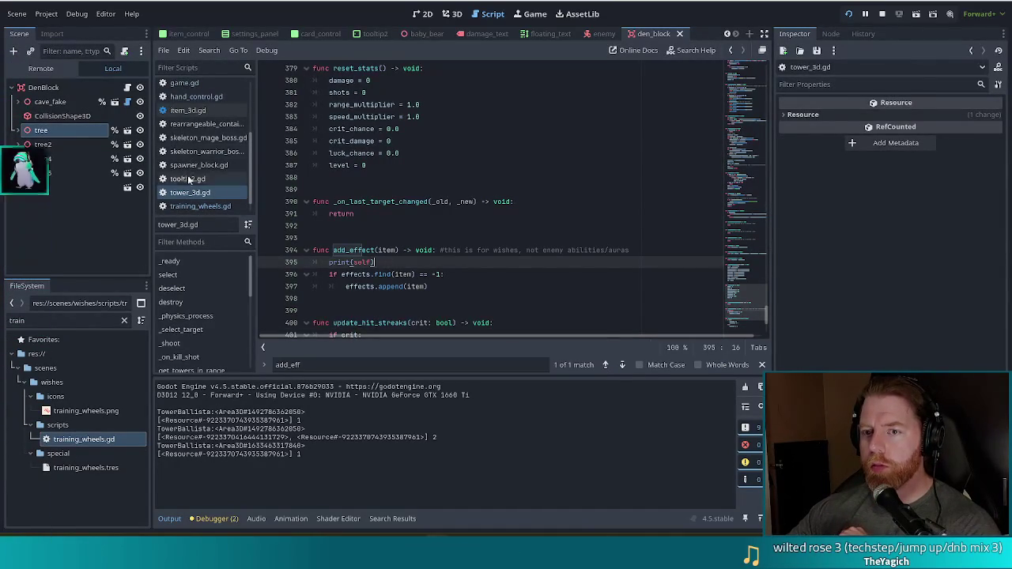
click(198, 206)
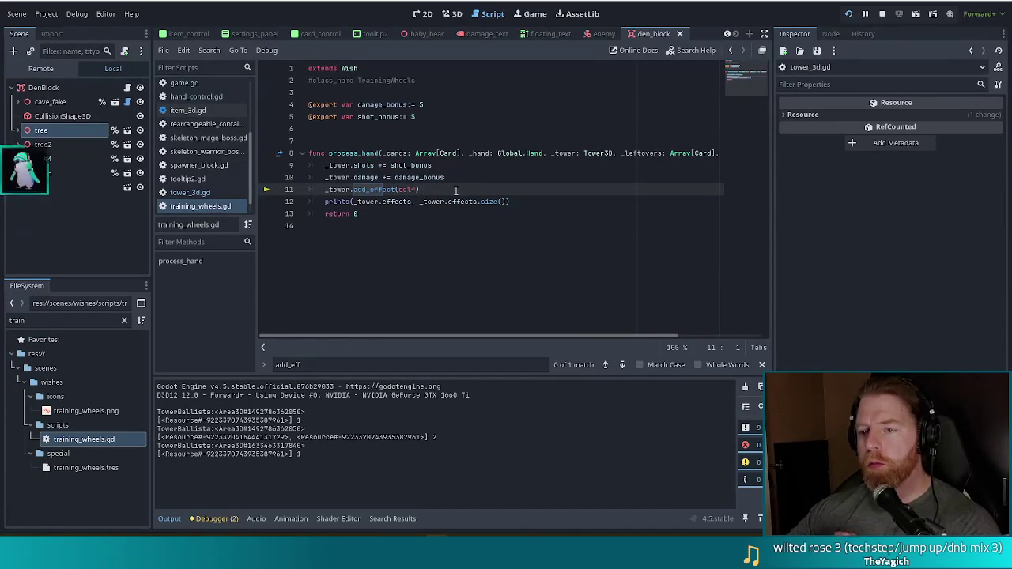
click(201, 194)
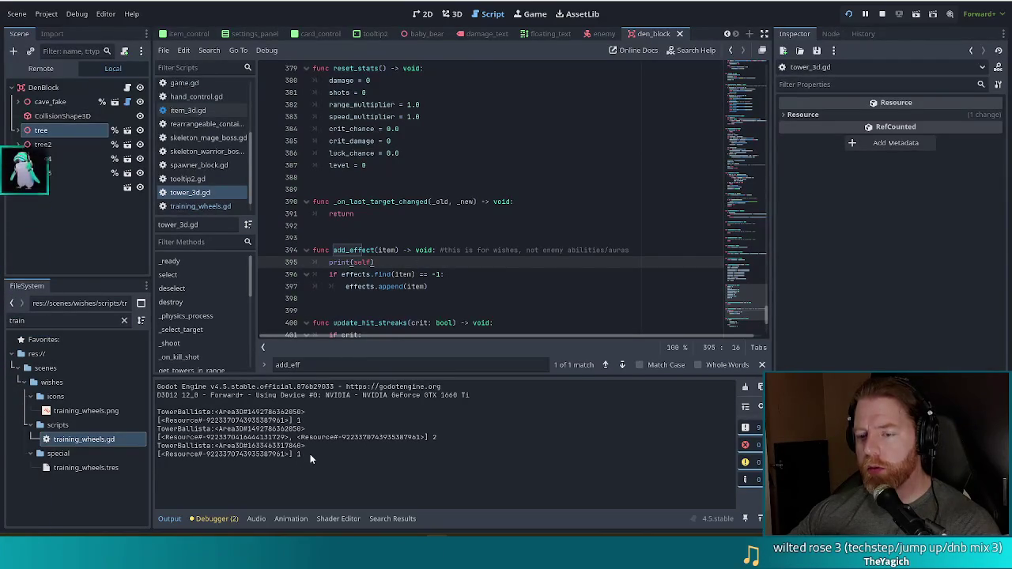
drag(310, 454, 156, 456)
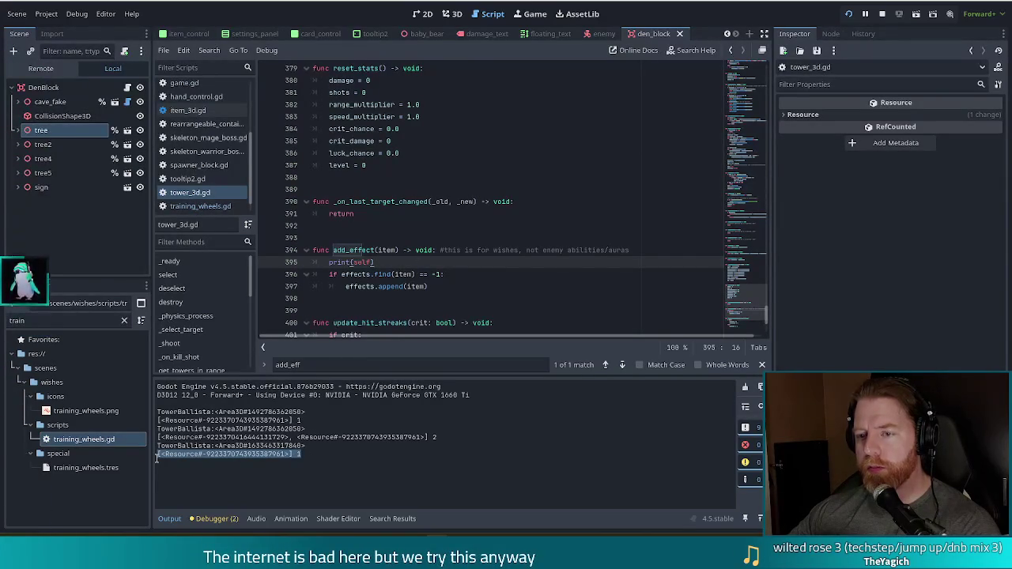
click(198, 206)
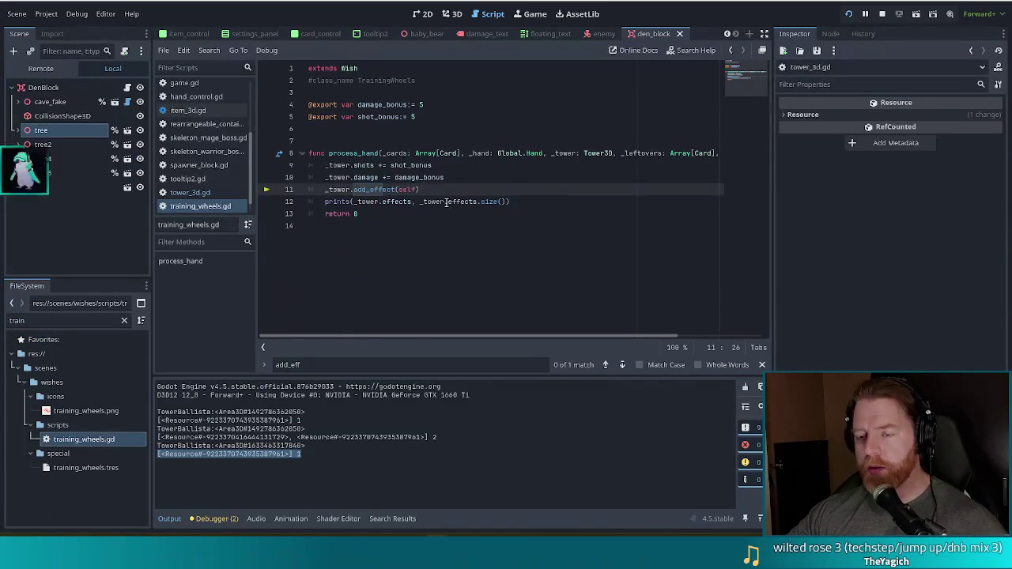
mouse_move(452, 207)
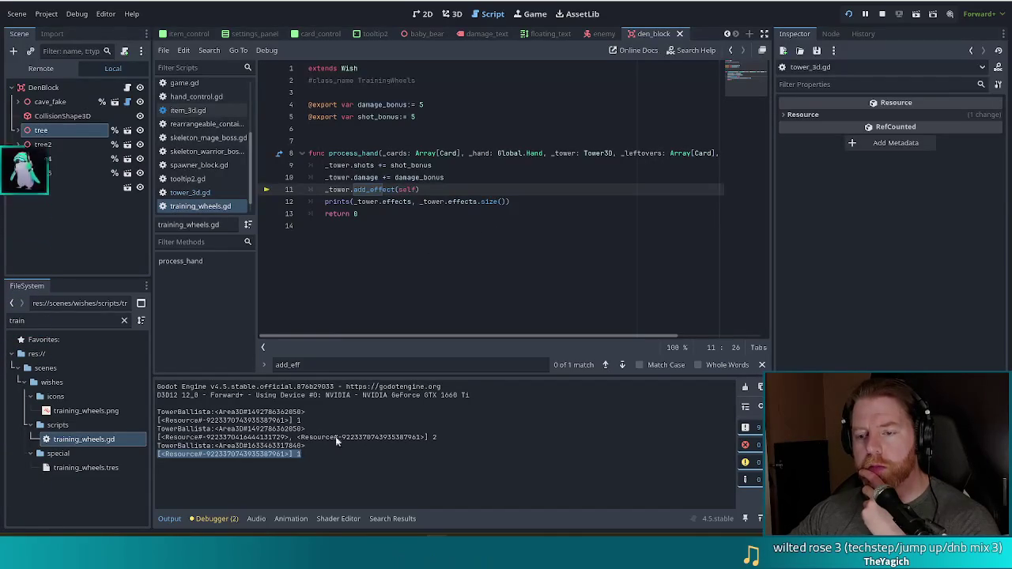
right_click(442, 435)
click(442, 437)
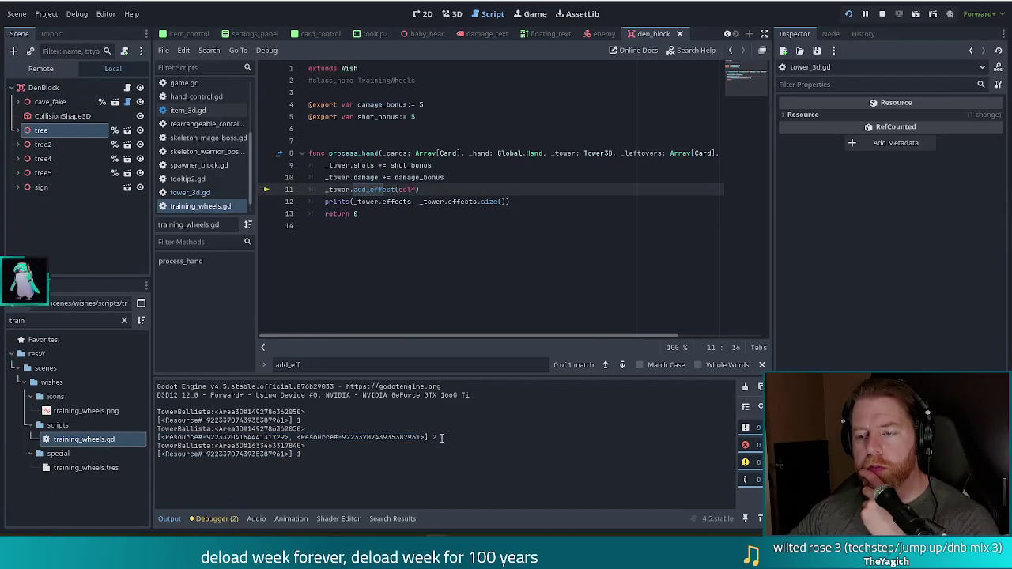
drag(440, 437, 275, 431)
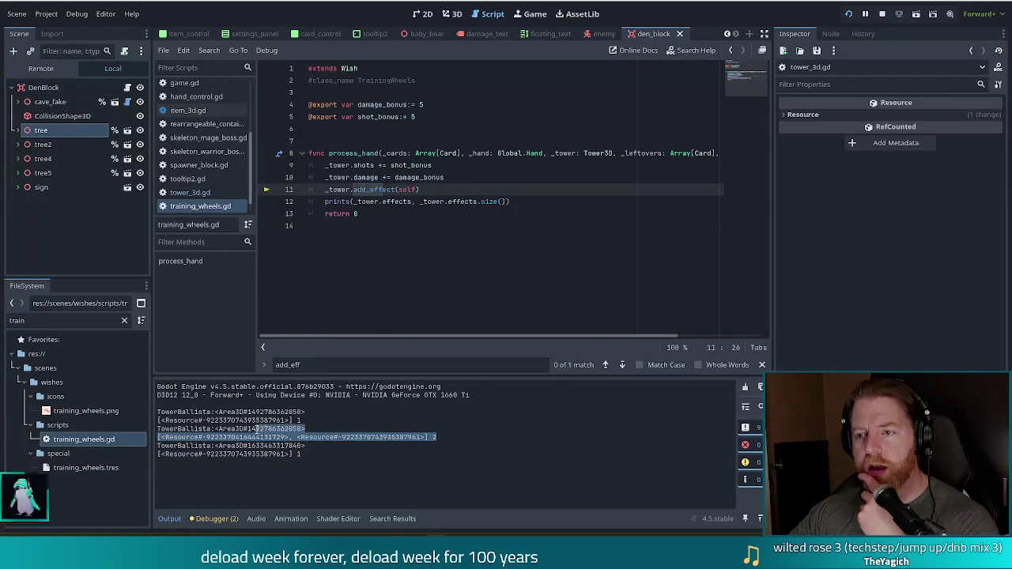
click(325, 430)
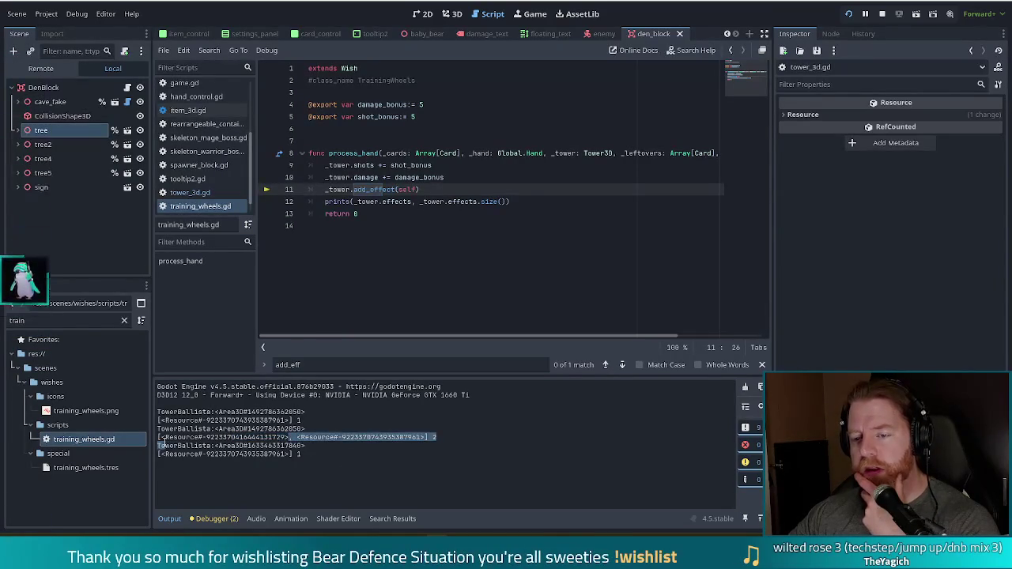
drag(297, 437, 427, 437)
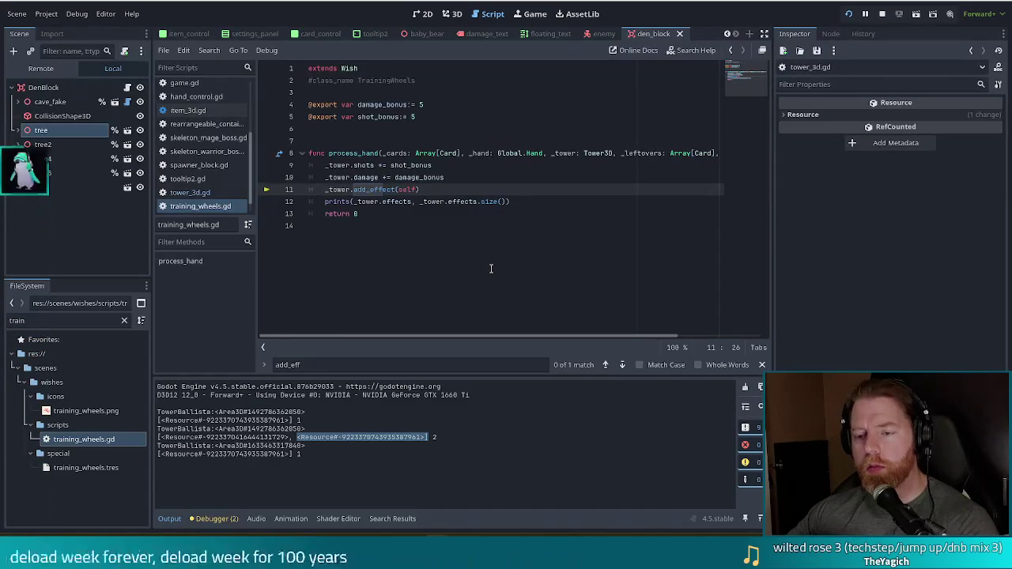
click(382, 190)
click(480, 198)
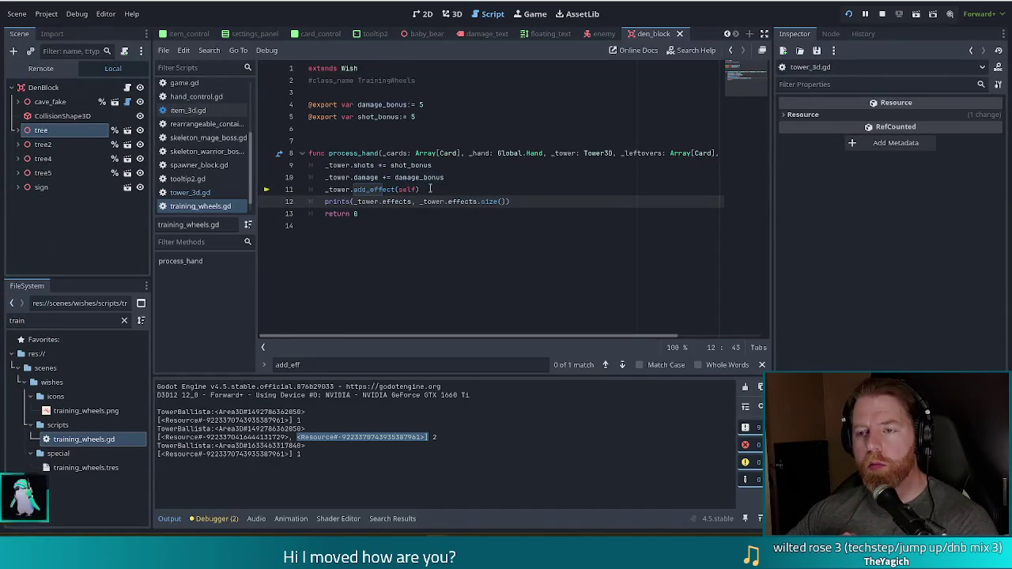
click(398, 190)
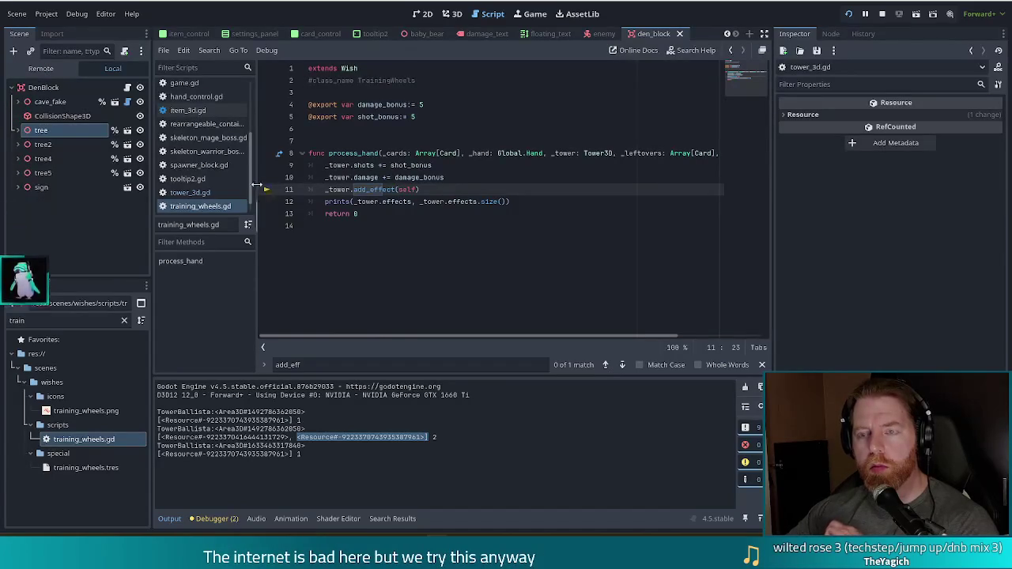
Switch to tower_3d.gd and review add_effect's print(self) and effects check on lines 395–405.
click(190, 110)
click(190, 192)
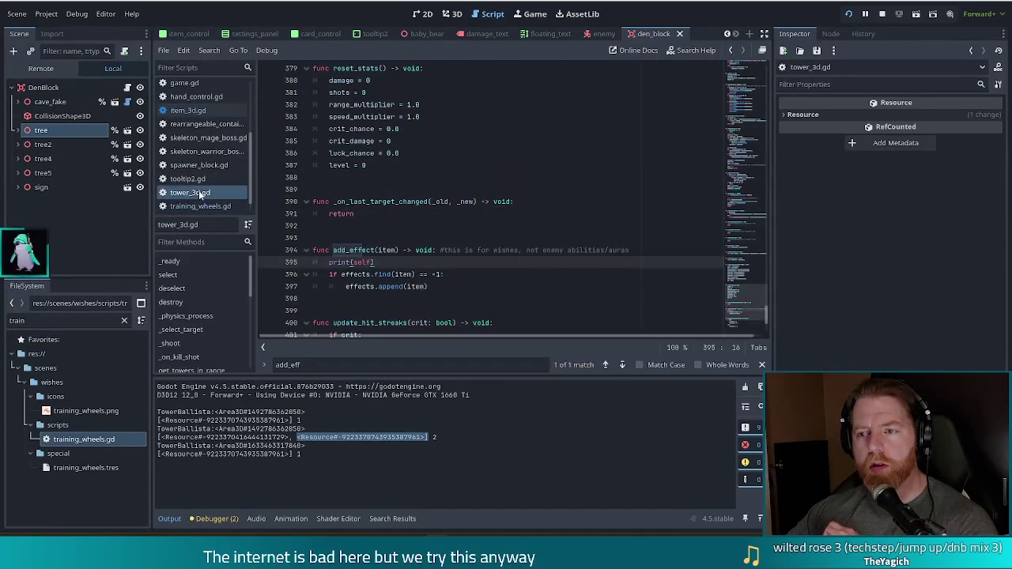
click(383, 261)
scroll(387, 257, down, 3)
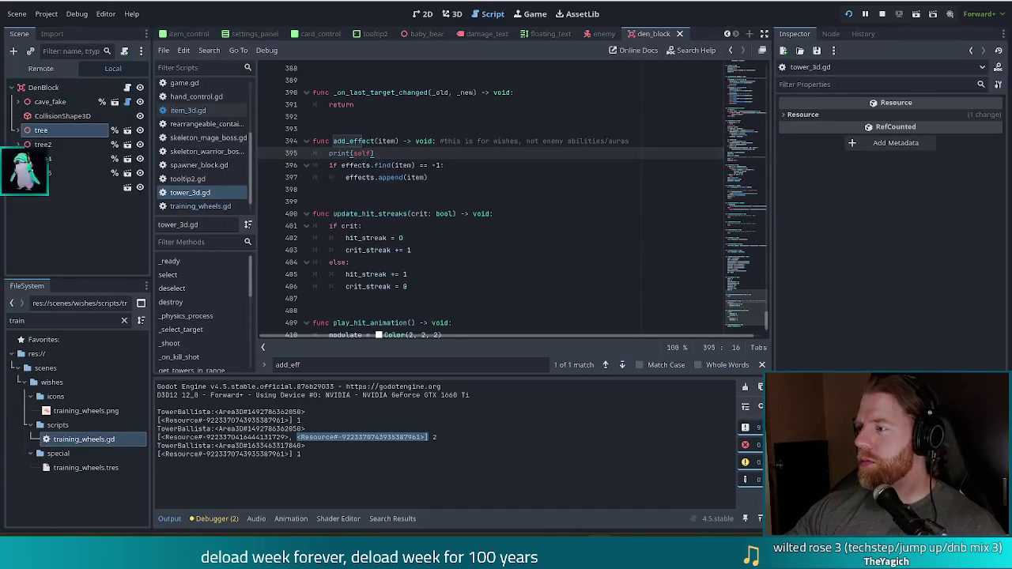
click(442, 237)
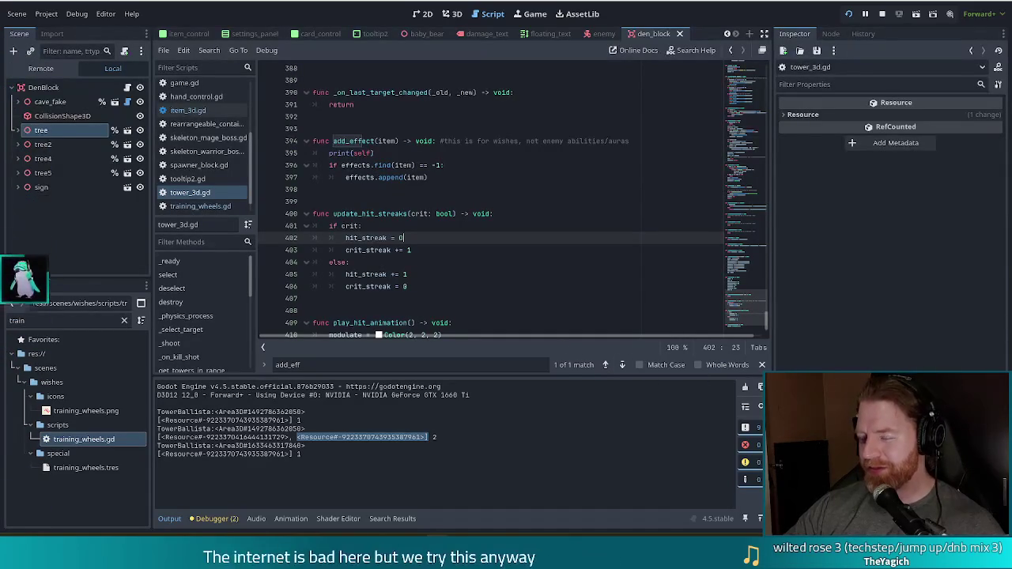
click(439, 274)
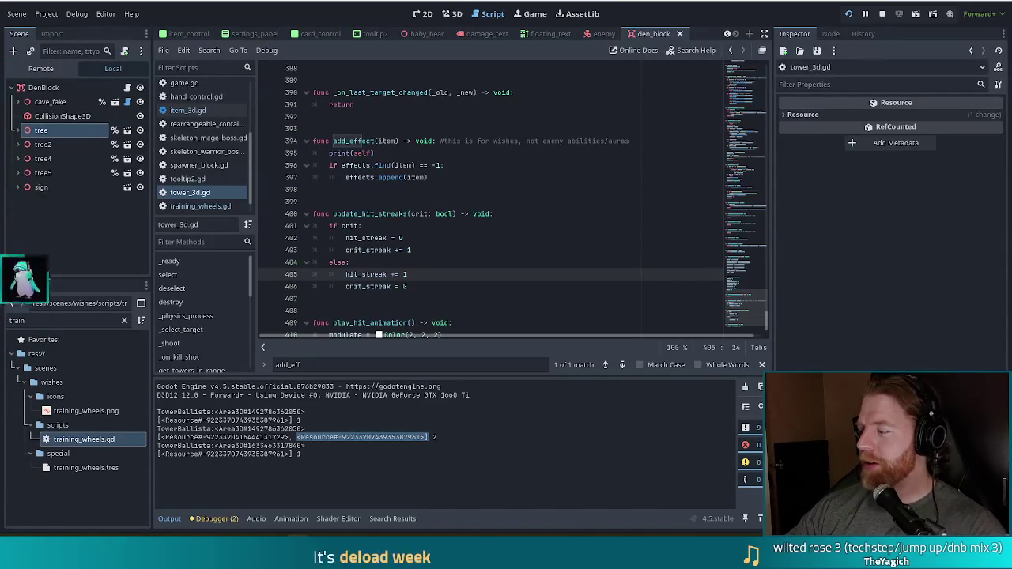
click(541, 261)
click(473, 167)
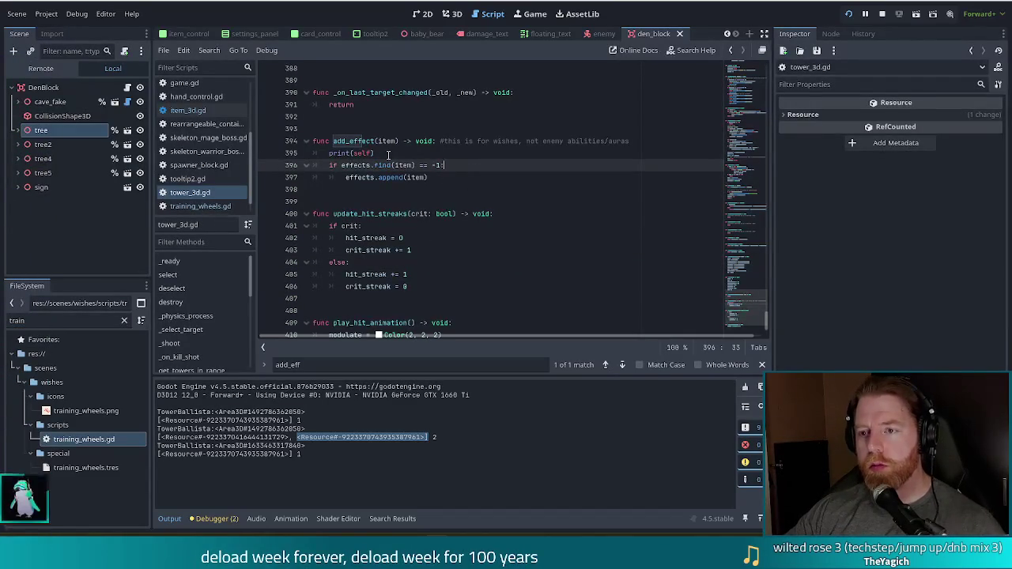
Restore print(self) on line 395 after accidentally overwriting it with 'is'.
drag(388, 154, 324, 154)
text(is)
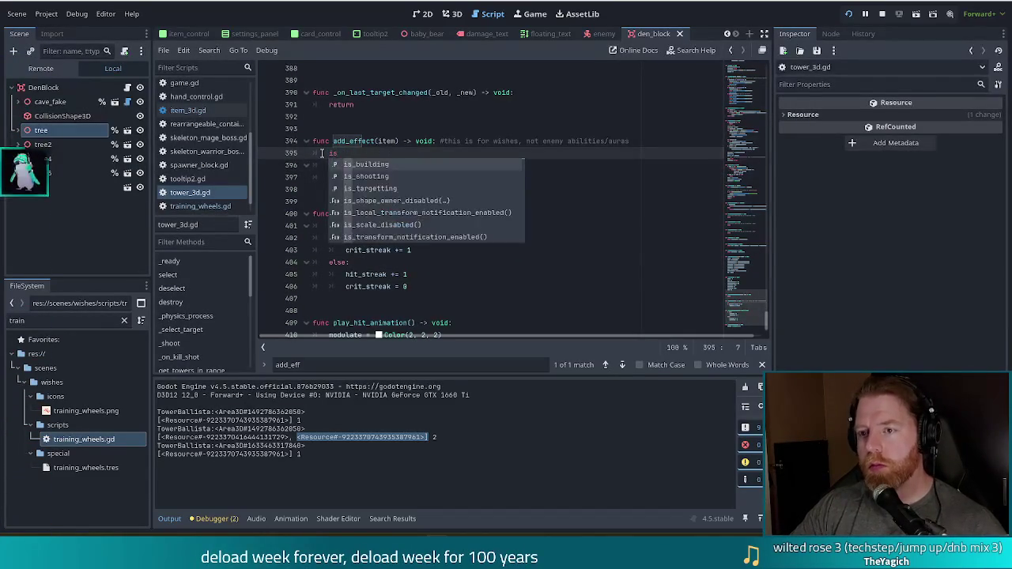
key(ctrl+z)
key(ctrl+z)
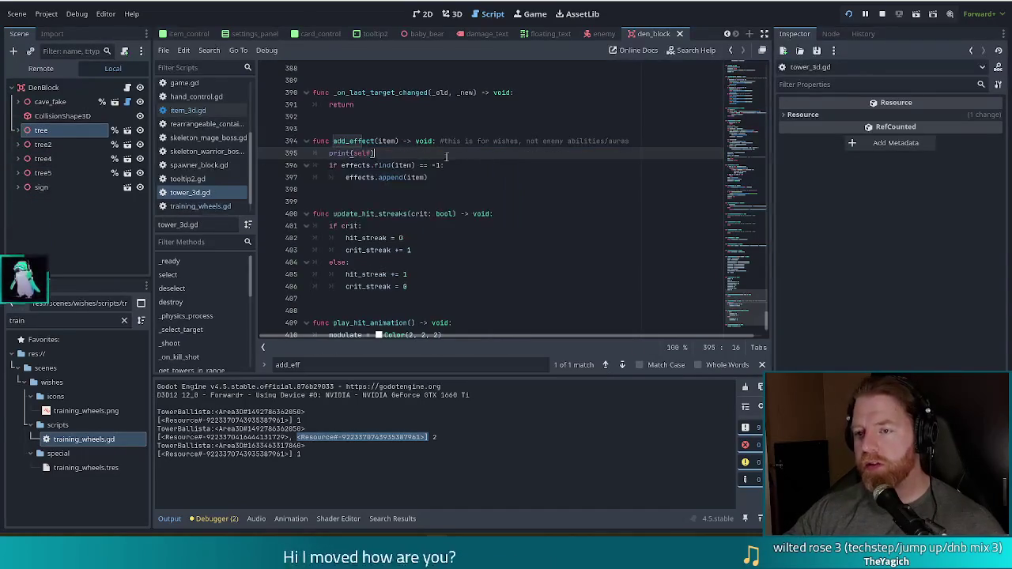
Search all project files for is_building.
key(ctrl+shift+f)
text(is_bu)
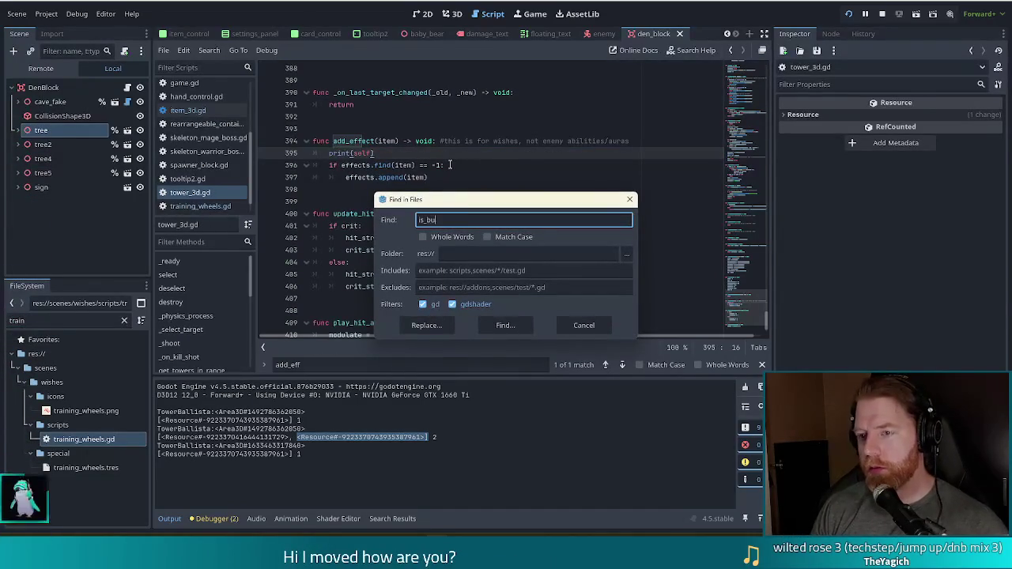
text(ilding)
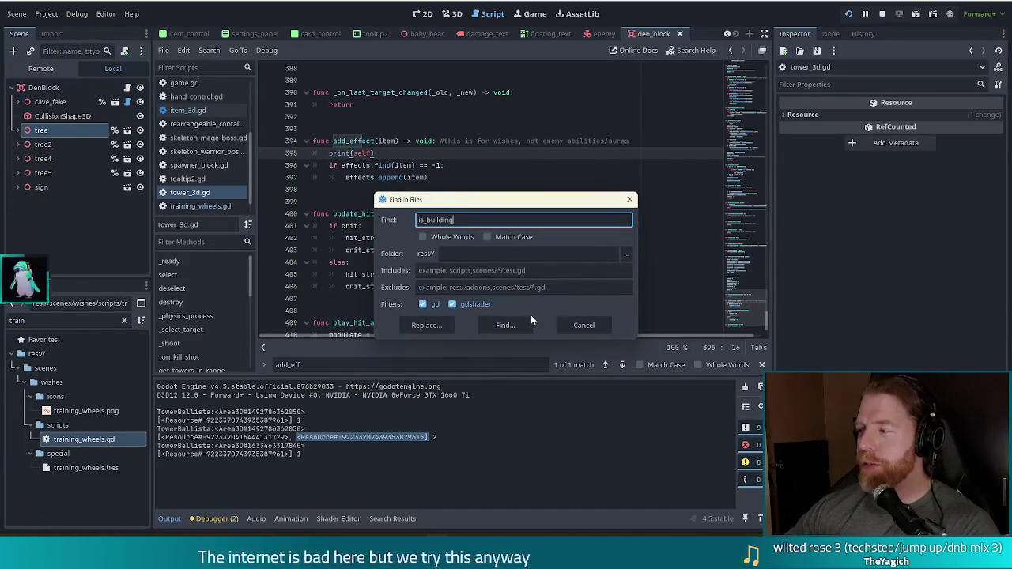
click(505, 325)
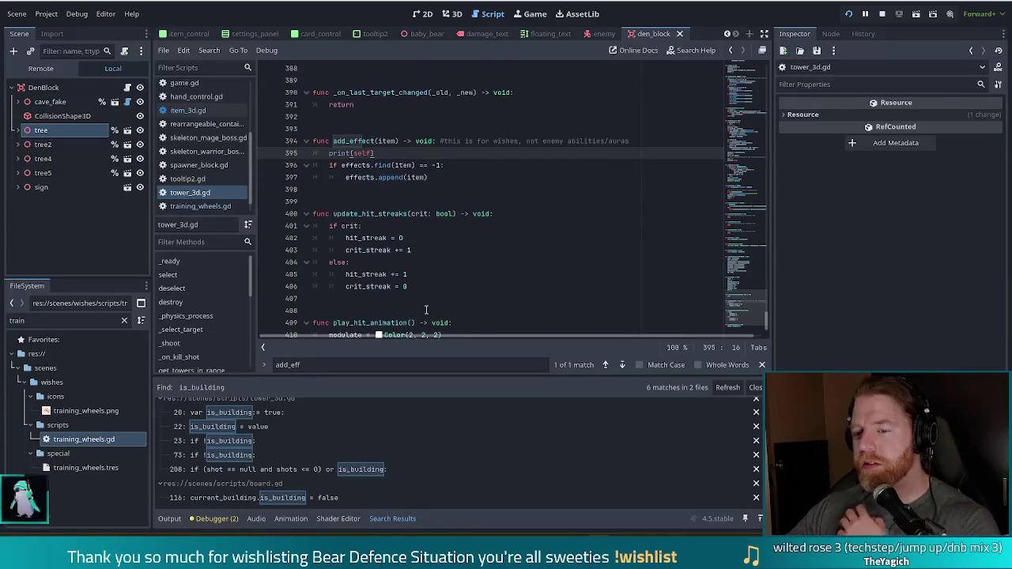
Jump to board.gd's is_building match and locate the tower_placed.emit line in finish_placing.
click(356, 498)
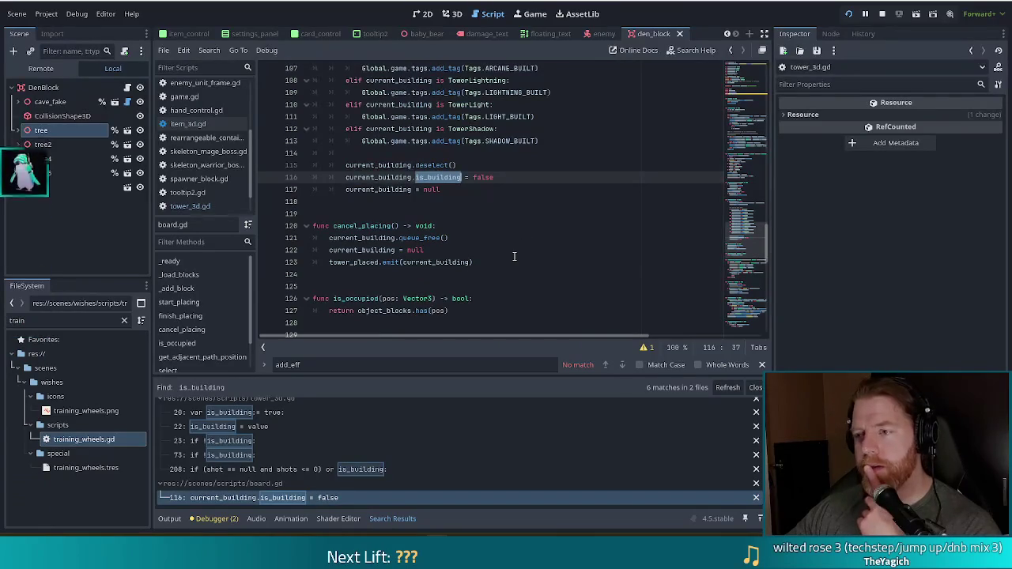
scroll(516, 253, up, 5)
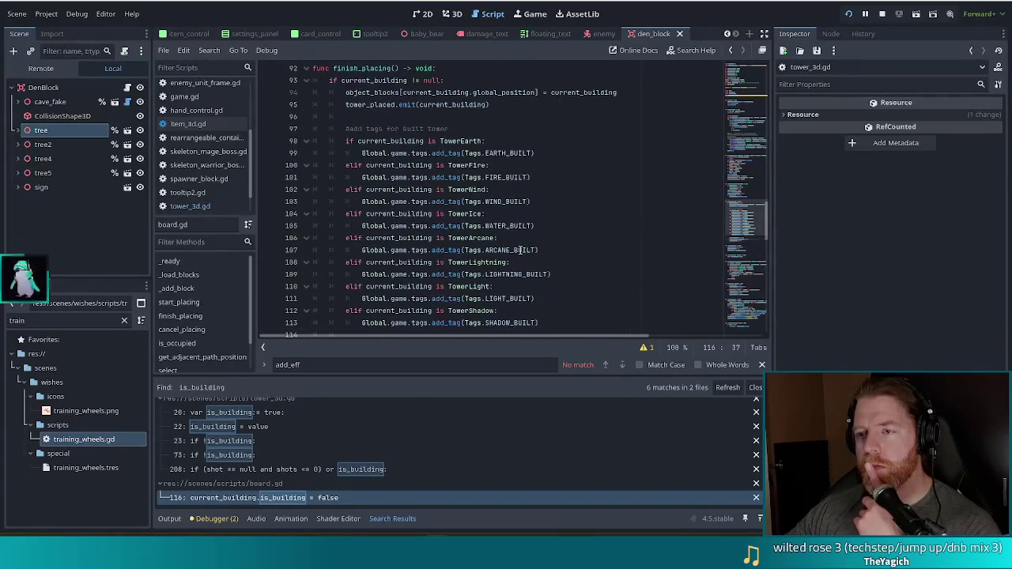
scroll(522, 250, down, 1)
scroll(522, 250, up, 1)
scroll(522, 250, down, 1)
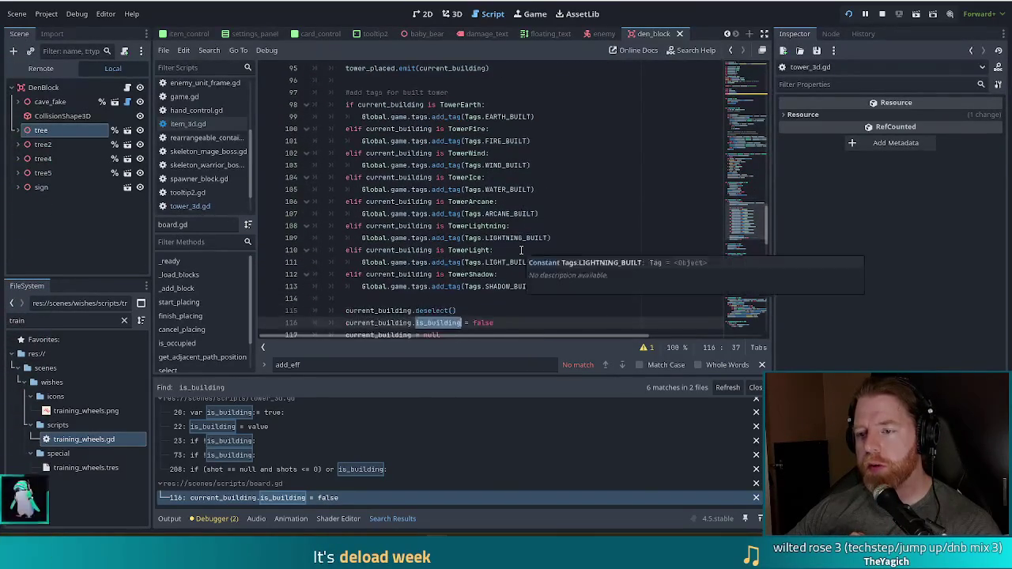
scroll(521, 250, down, 2)
scroll(522, 250, up, 3)
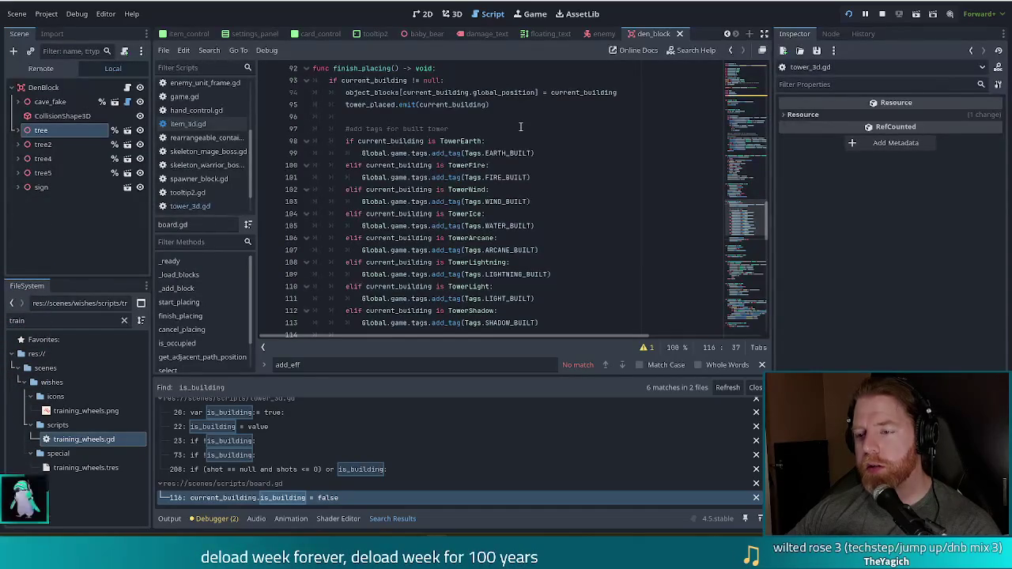
scroll(521, 127, down, 3)
scroll(521, 127, up, 4)
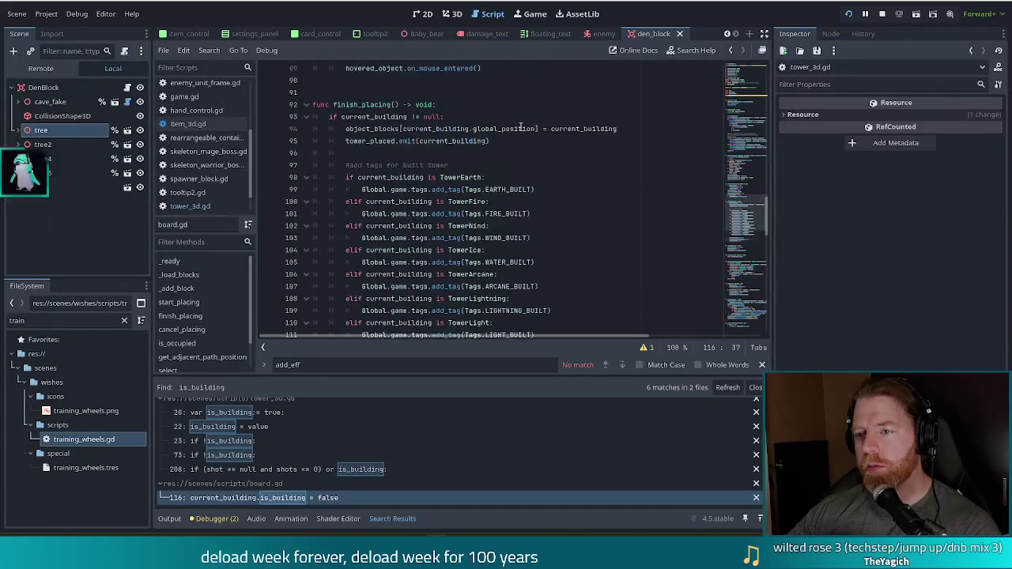
scroll(506, 210, down, 5)
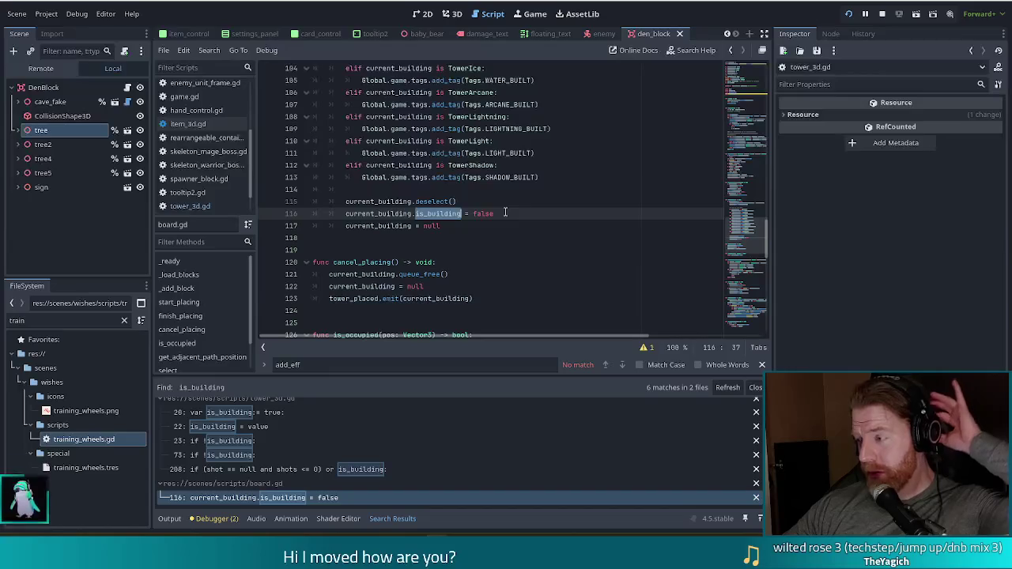
scroll(506, 206, up, 4)
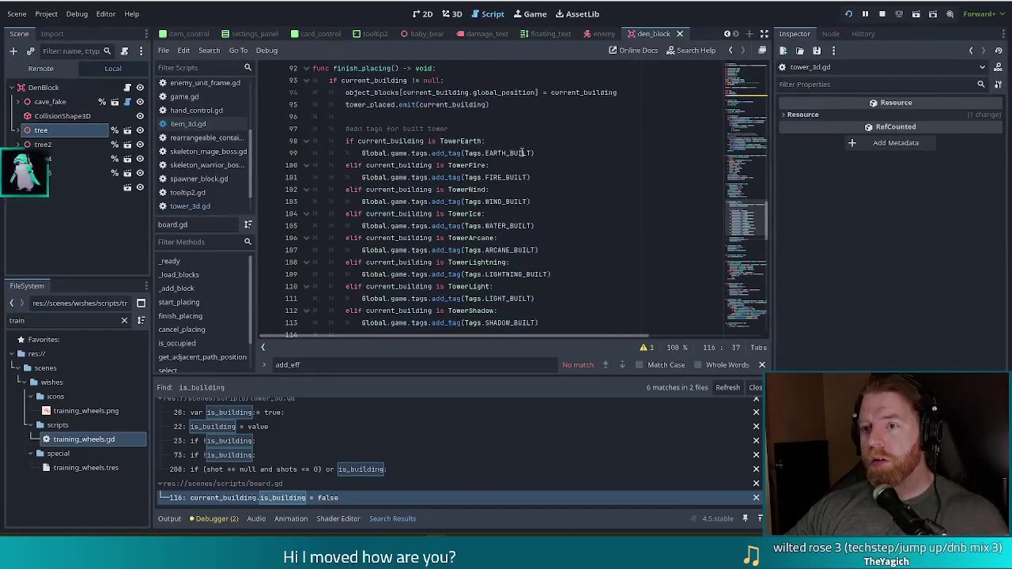
click(506, 107)
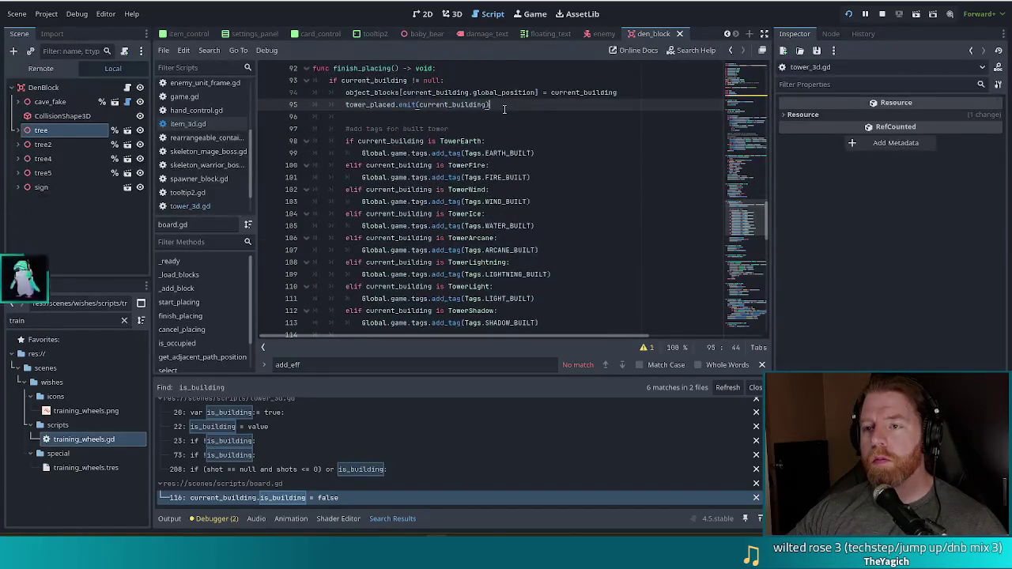
Cut the tower_placed.emit line and paste it right after is_building = false on line 115.
shift+click(621, 93)
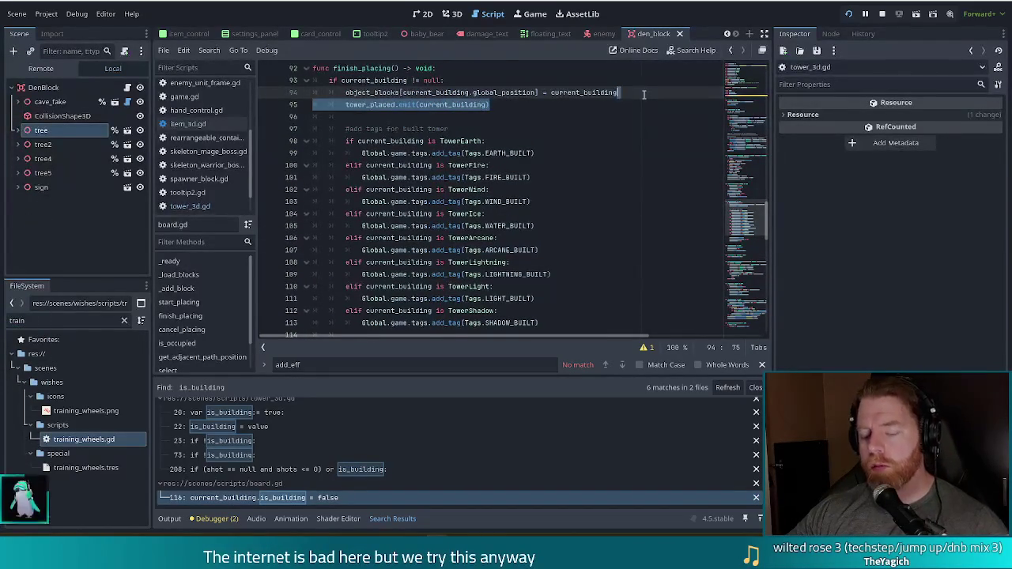
key(ctrl+x)
scroll(553, 159, down, 4)
click(444, 214)
key(ctrl+v)
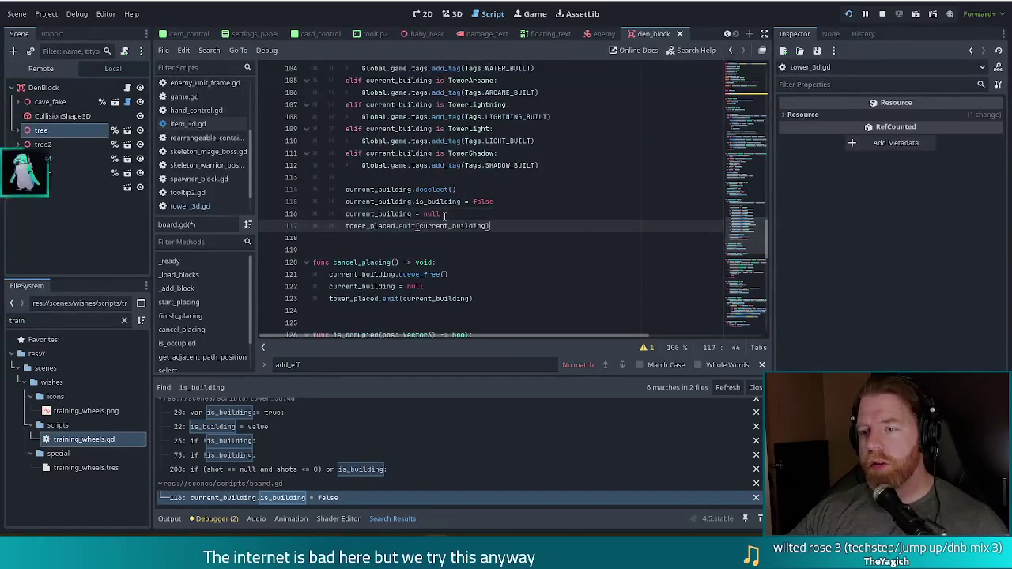
key(ctrl+z)
click(515, 201)
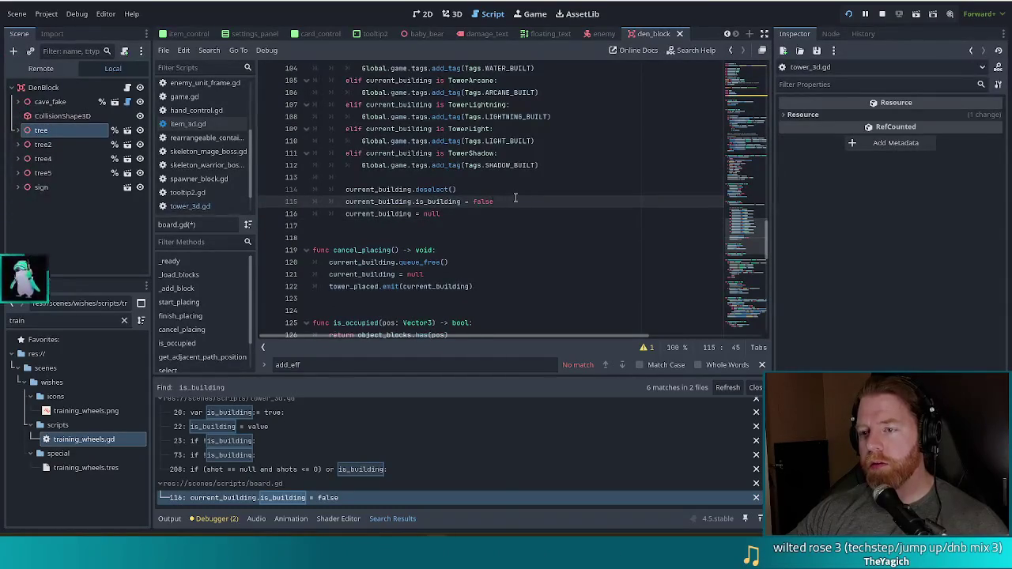
key(ctrl+v)
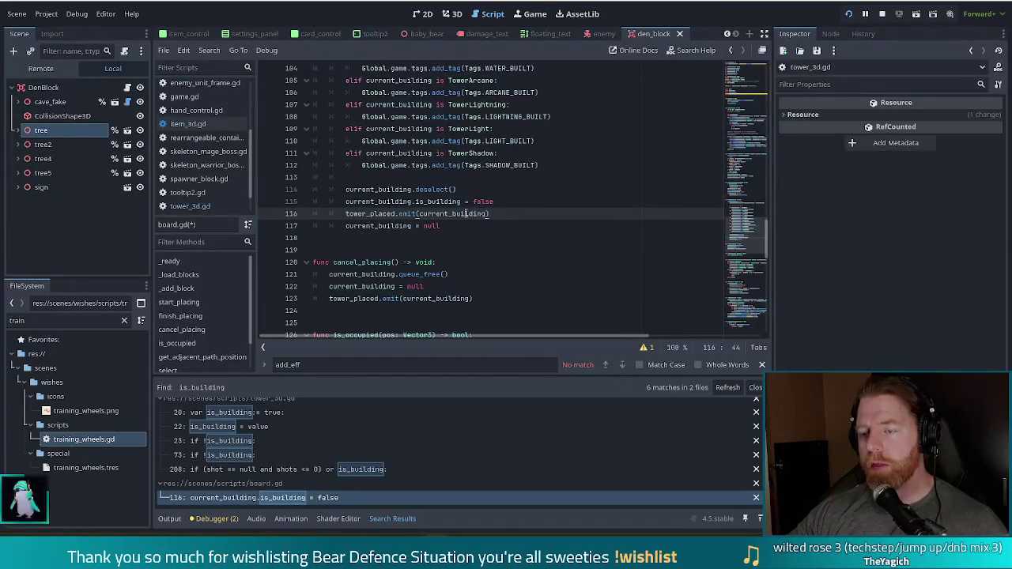
drag(493, 201, 344, 202)
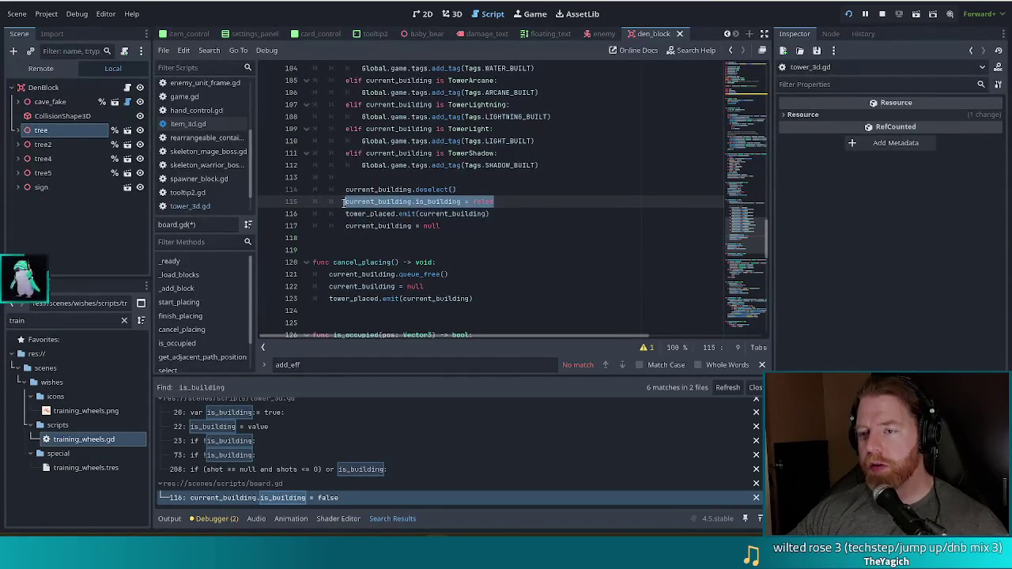
click(530, 199)
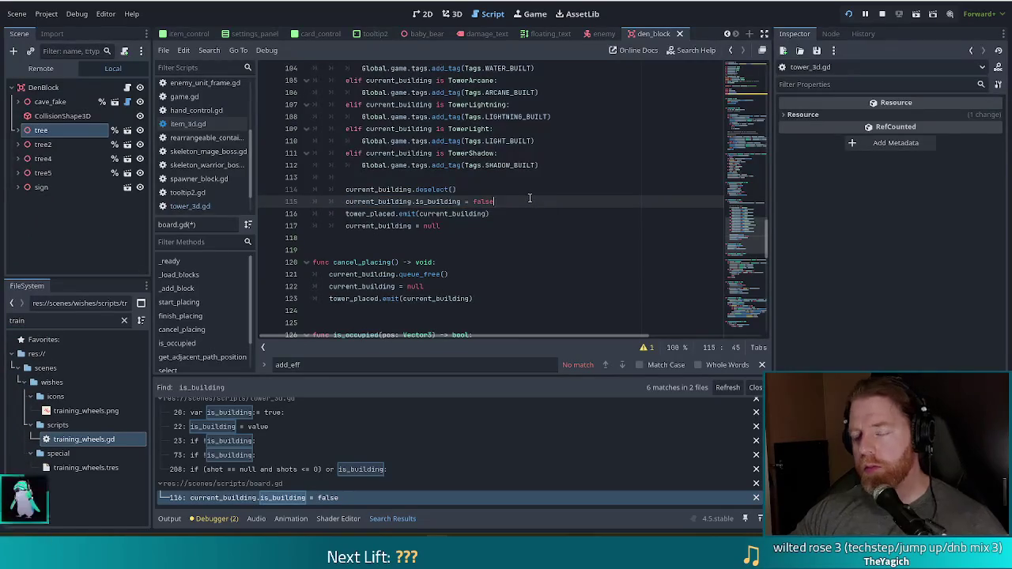